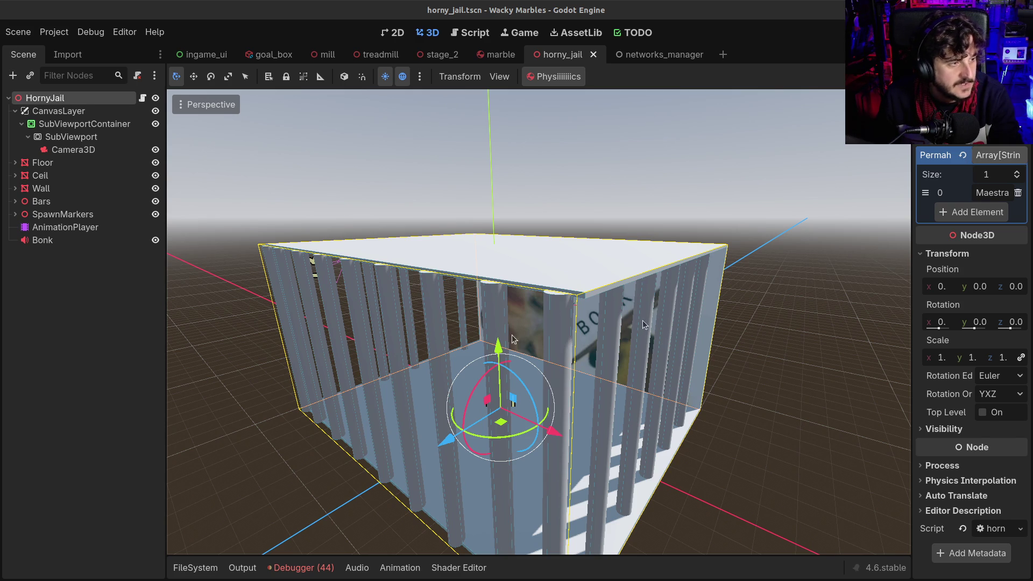
- In the treadmill scene, flip Direction to Backward and then back to Forward
scroll(694, 333, "down", 5)
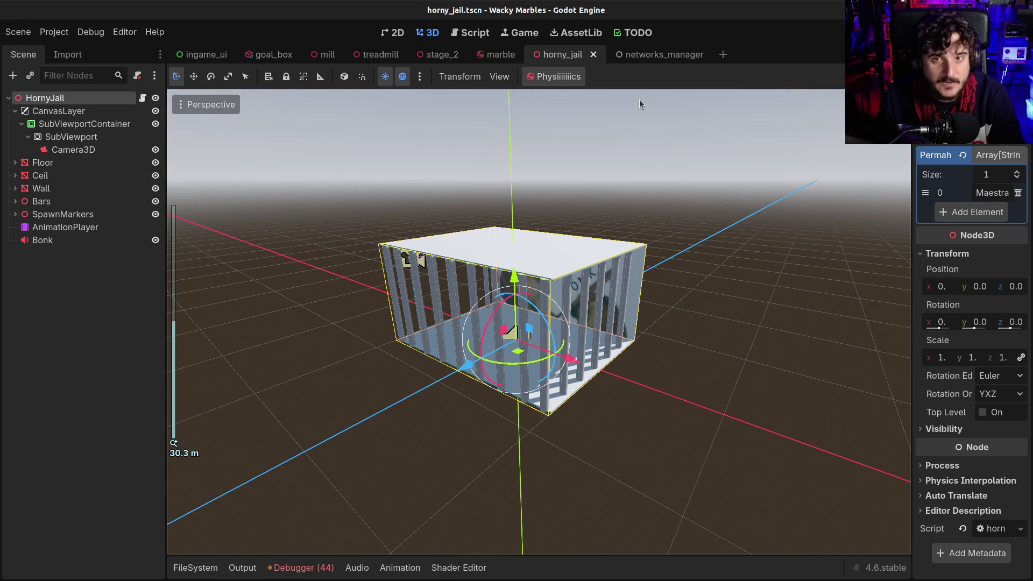
left_click(373, 58)
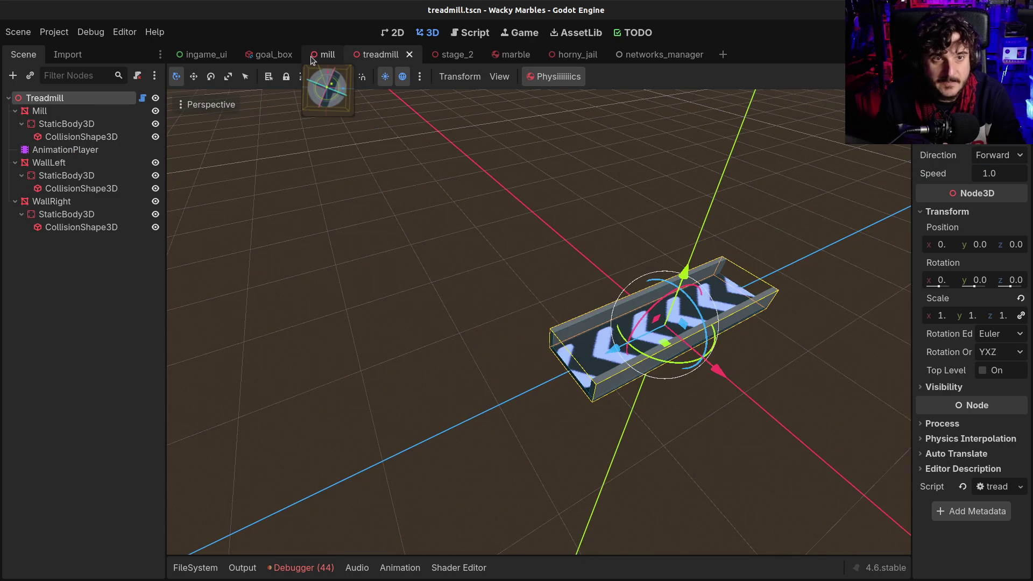
left_click(311, 59)
left_click(376, 54)
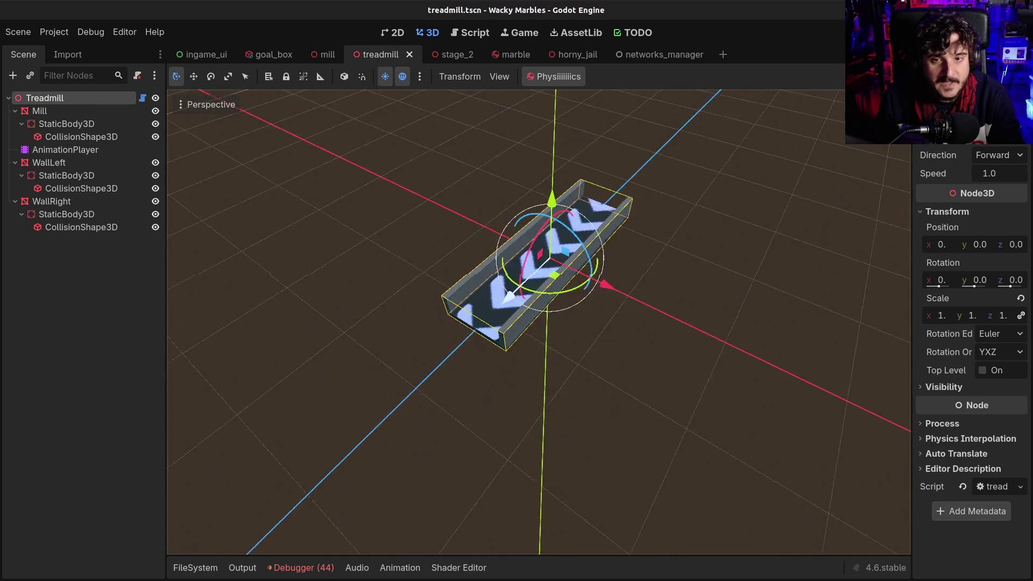
left_click(995, 155)
left_click(995, 189)
left_click(996, 156)
left_click(992, 175)
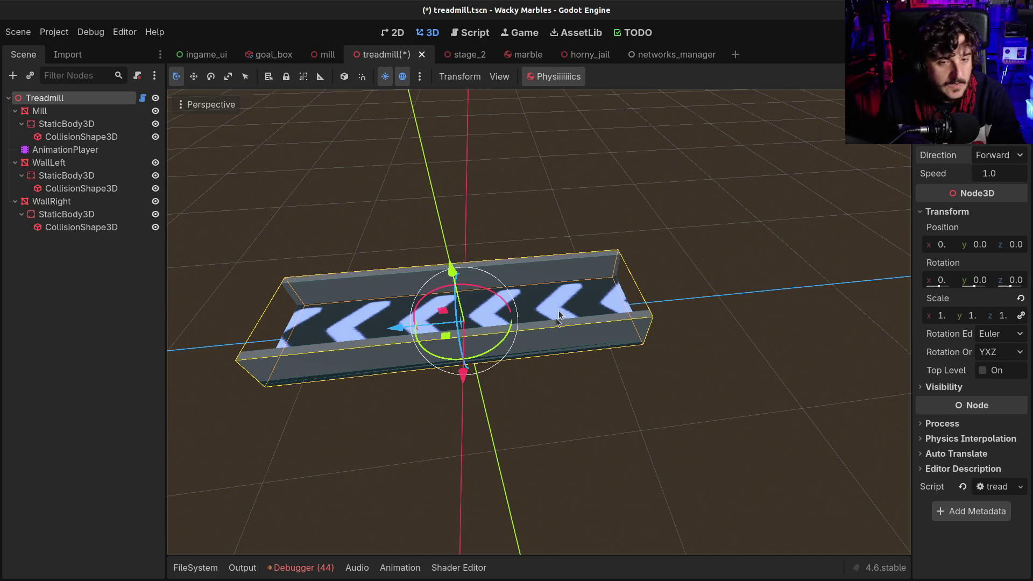
- Orbit to a higher diagonal treadmill view, then bring up the TODO board of 22 Blocks
left_click_drag(425, 343, 519, 367)
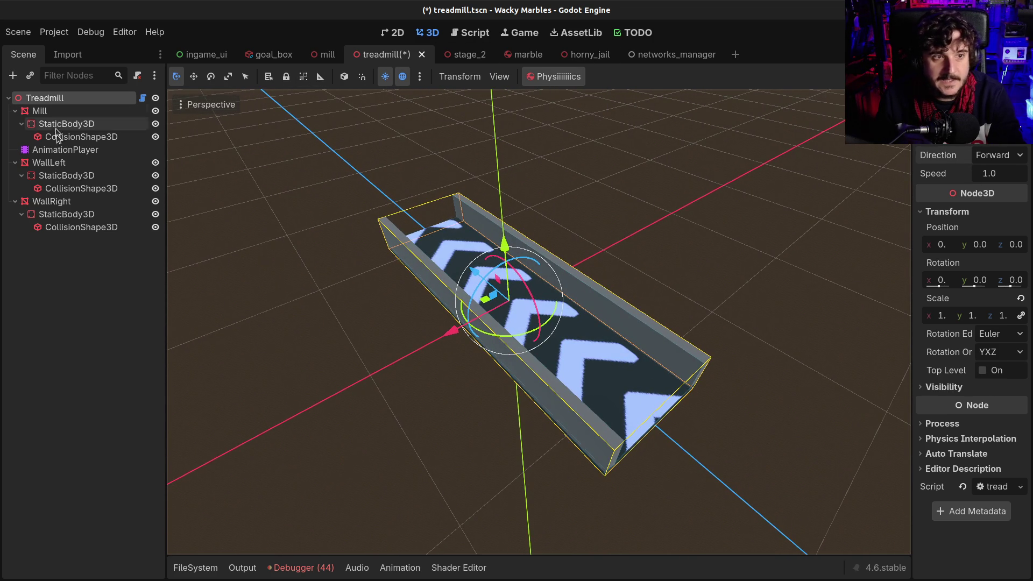
left_click(211, 573)
left_click(212, 573)
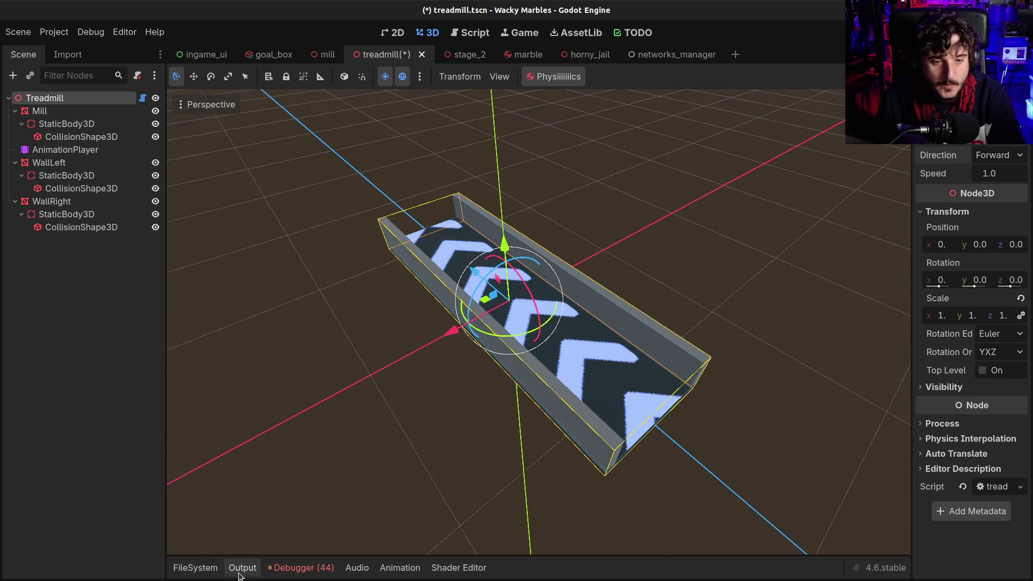
left_click(196, 569)
left_click(196, 570)
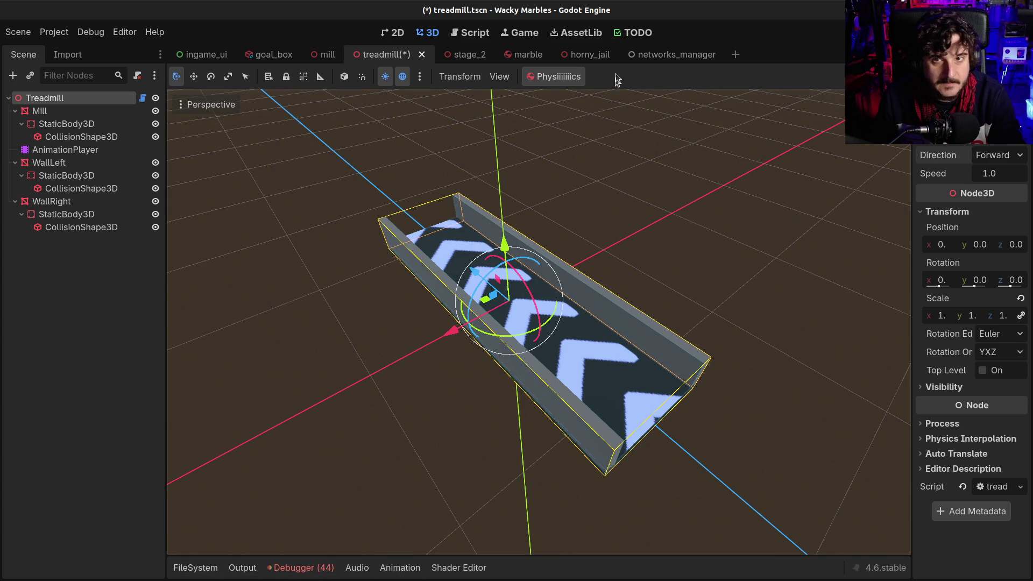
left_click(628, 33)
scroll(238, 131, "down", 2)
scroll(237, 131, "up", 2)
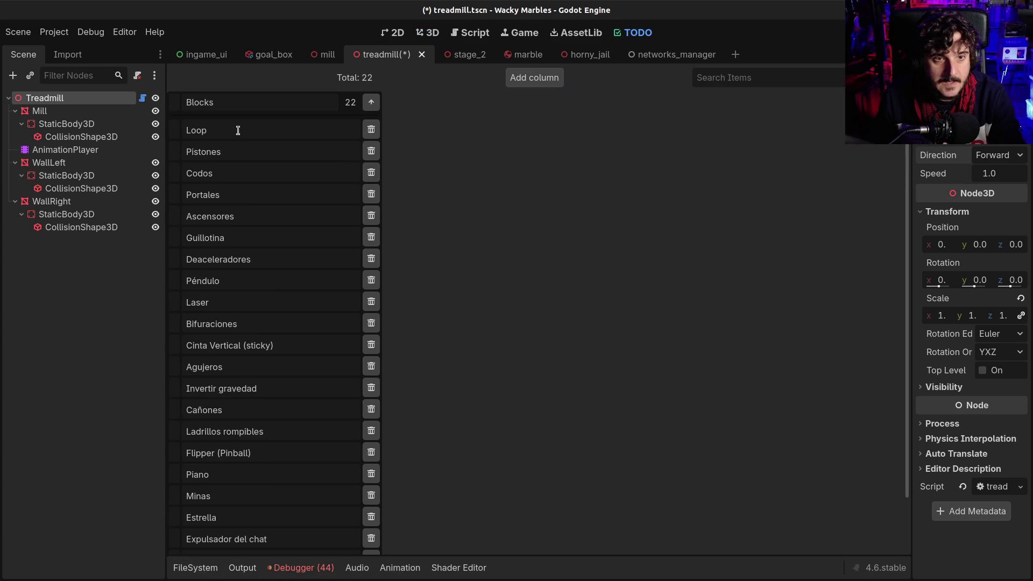
- Add two new board columns named WIP and Done
left_click(530, 79)
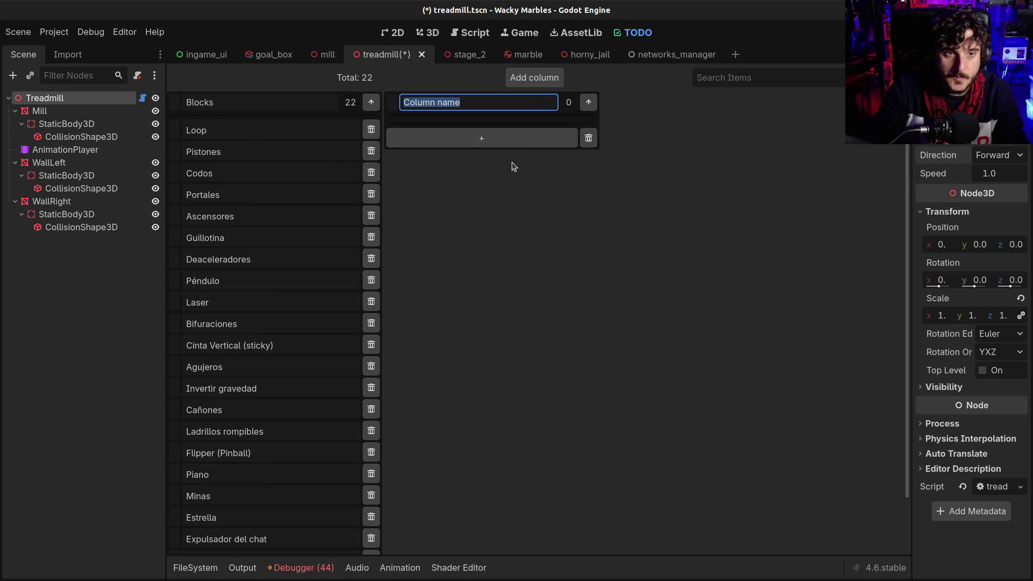
type("WIP")
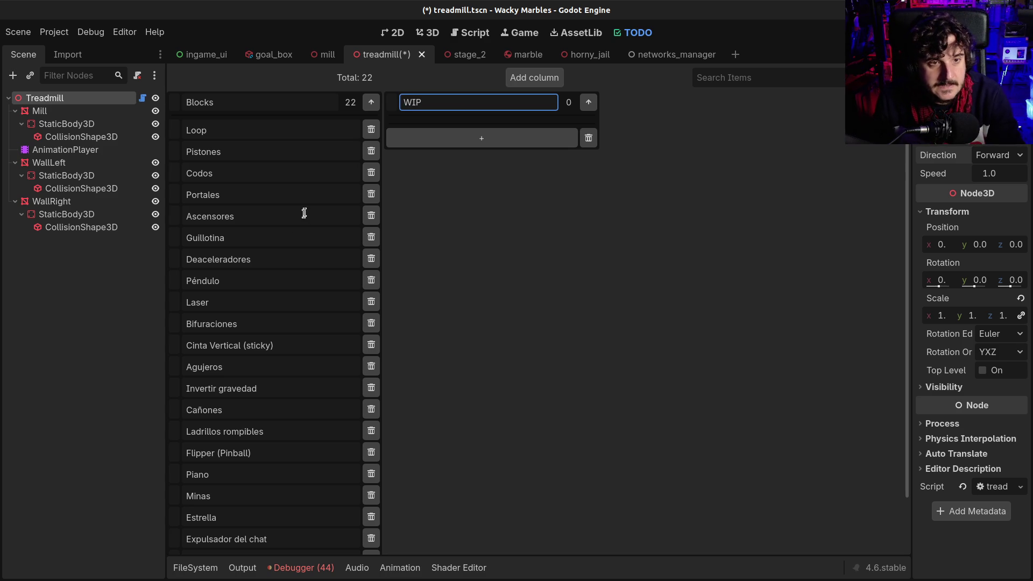
key("Return")
scroll(226, 210, "down", 3)
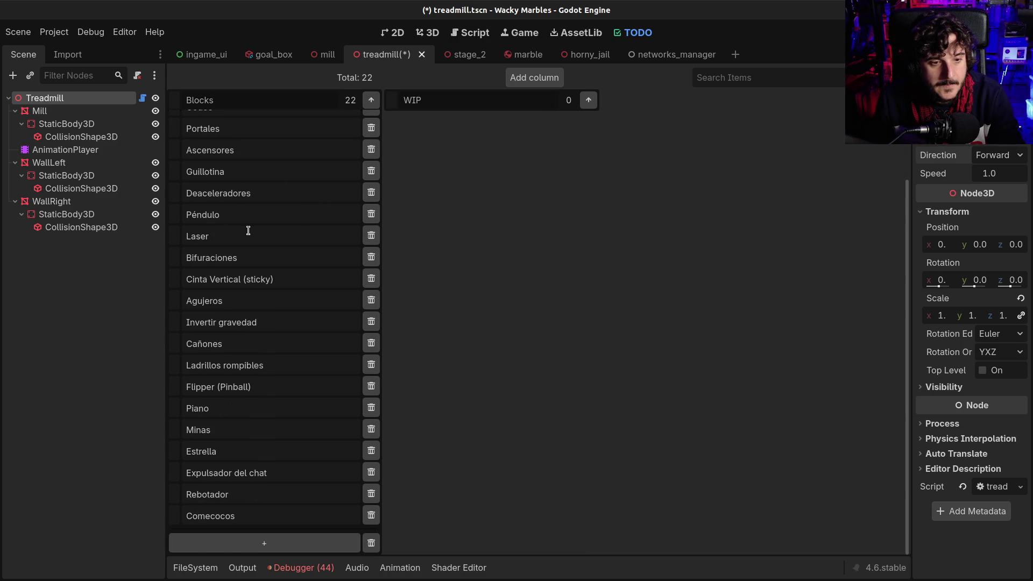
left_click(535, 75)
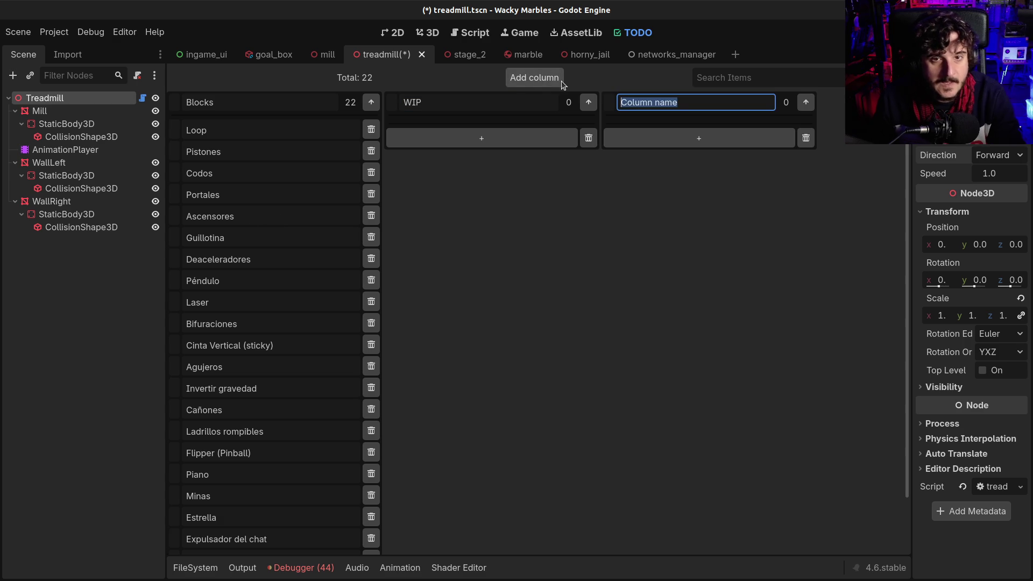
type("Done")
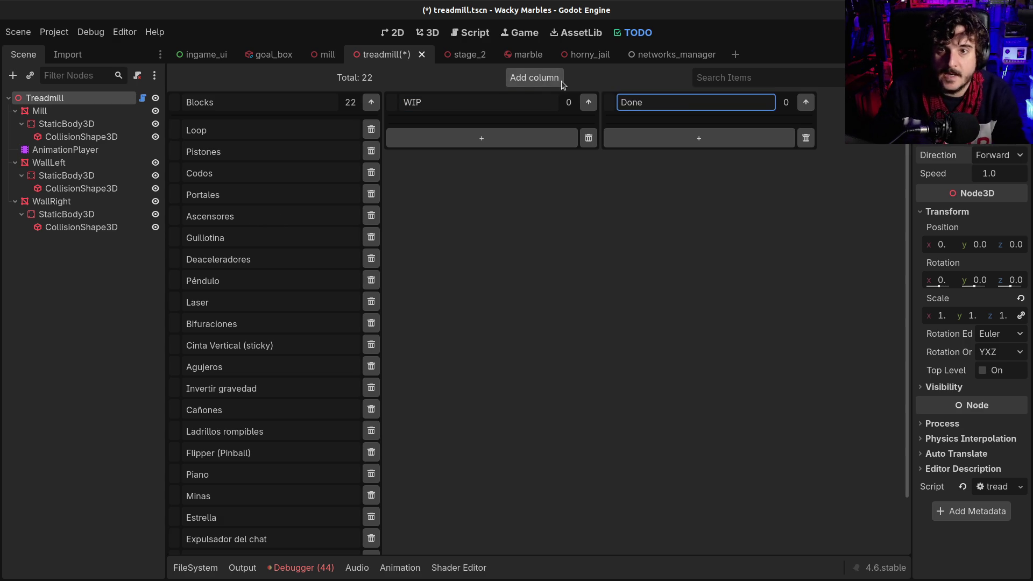
- List Pachinko and HornyJail as items under the Done column
left_click(704, 139)
type("Pachink")
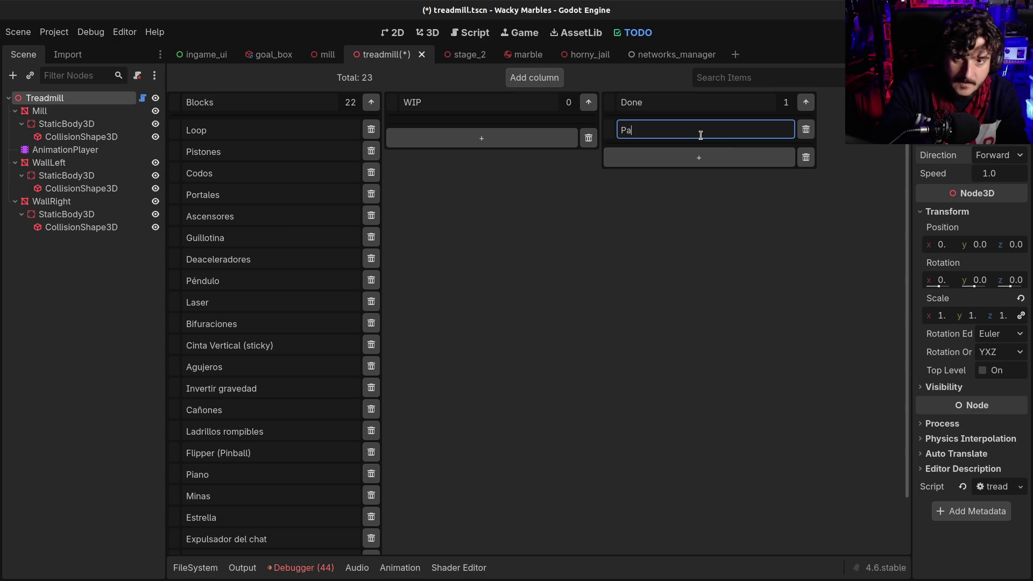
type("o")
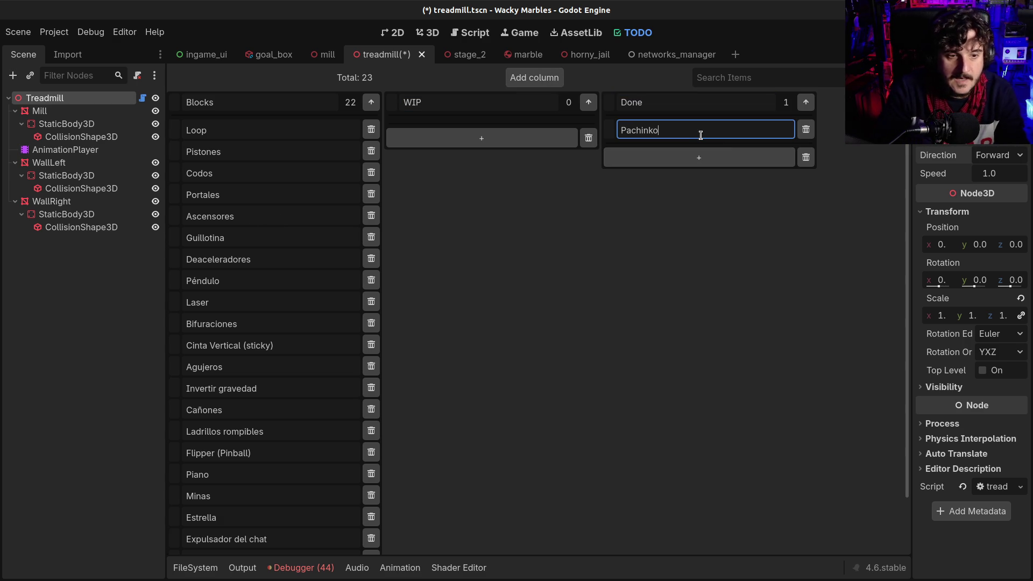
scroll(255, 205, "down", 3)
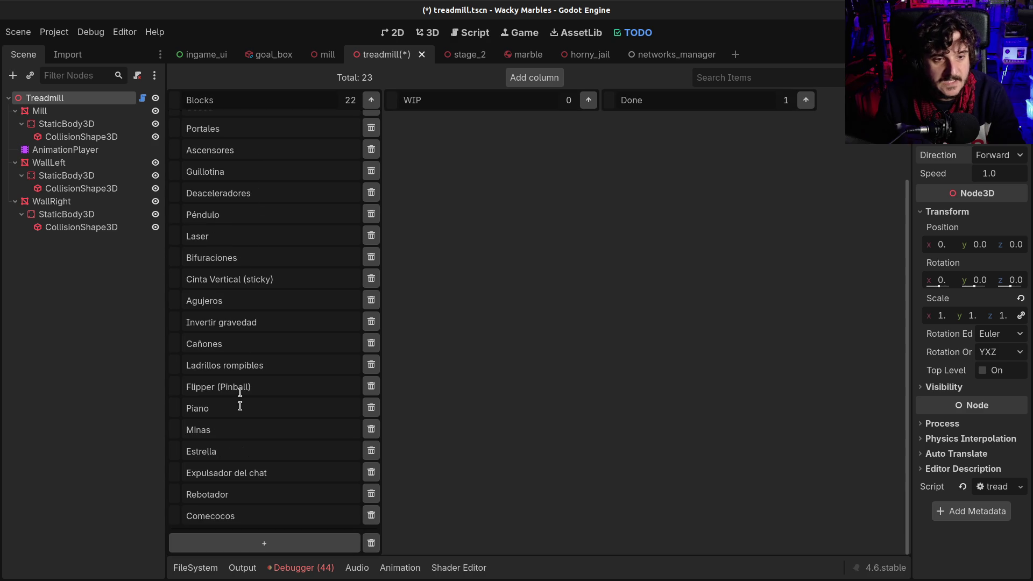
scroll(244, 516, "up", 3)
left_click(681, 161)
type("HornyJ")
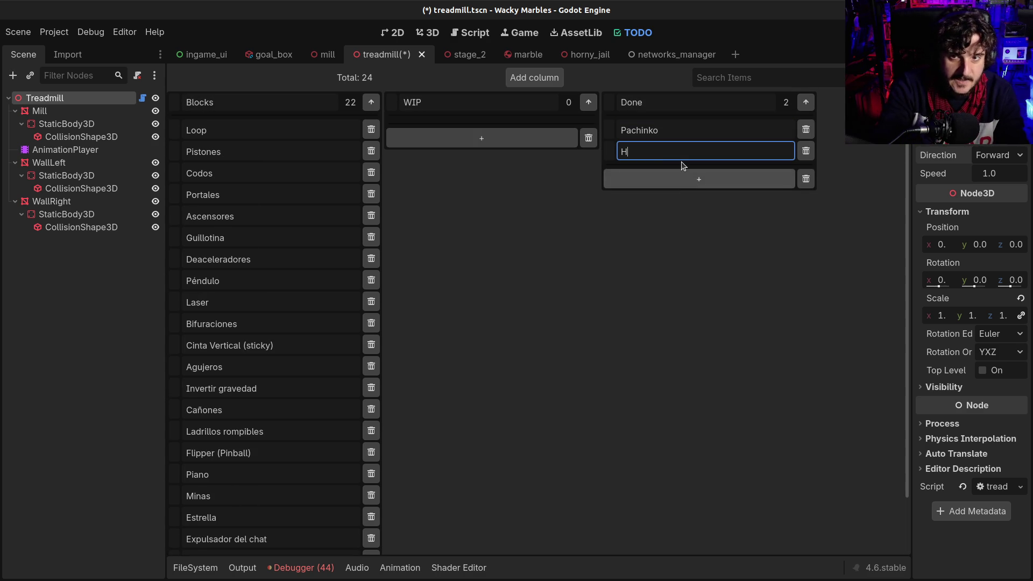
type("ain")
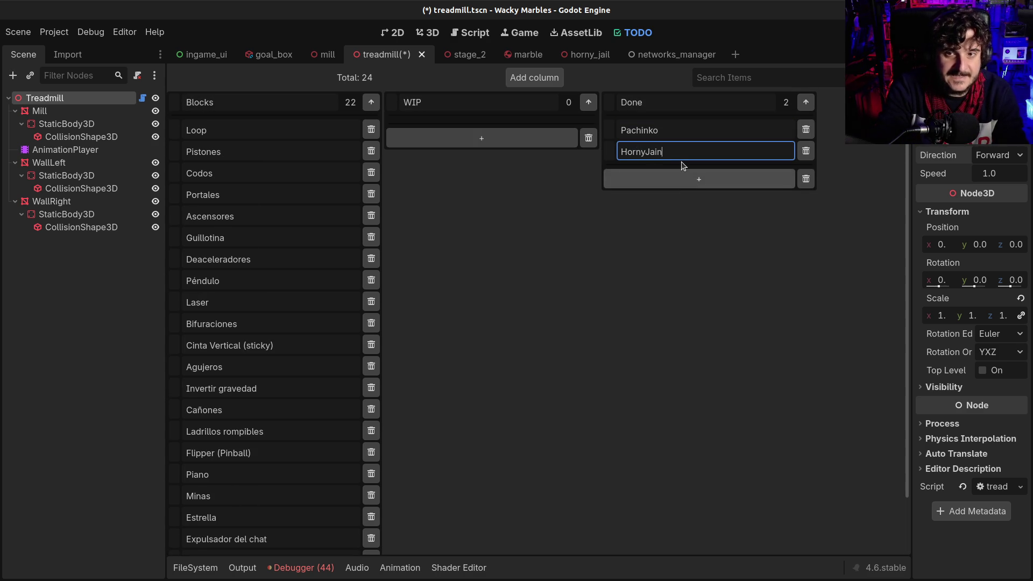
key("BackSpace")
type("l")
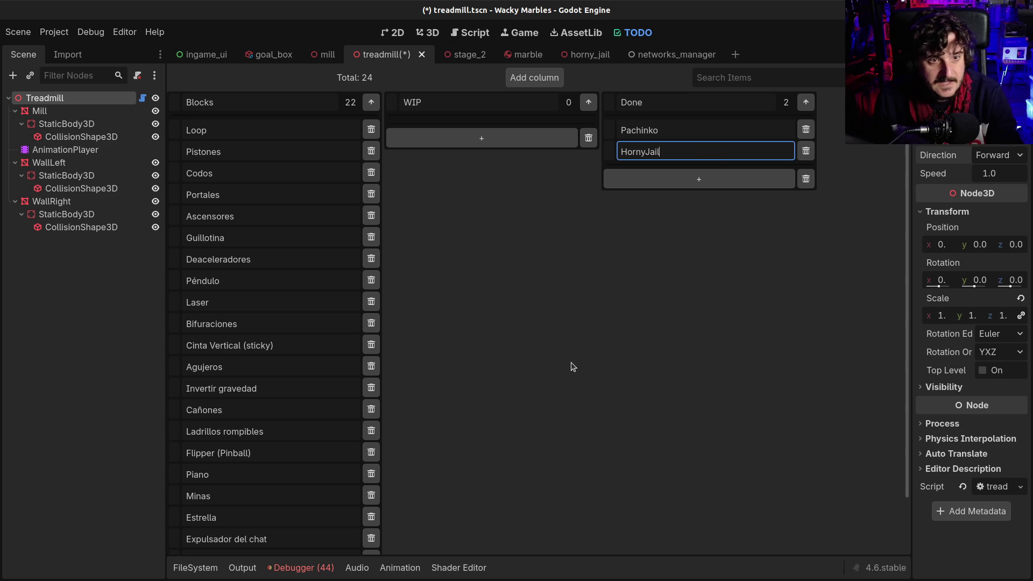
scroll(263, 219, "down", 3)
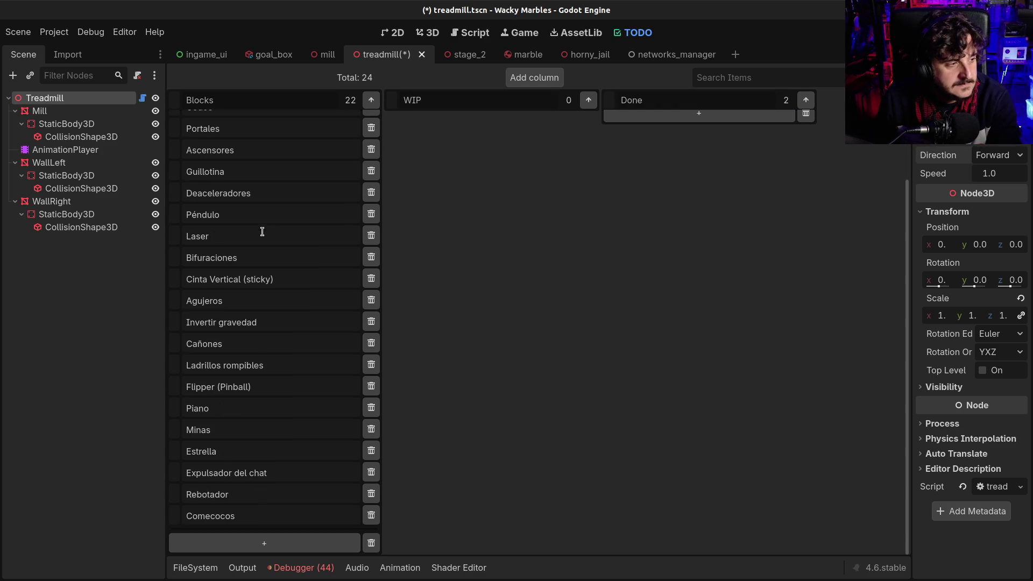
scroll(261, 237, "up", 3)
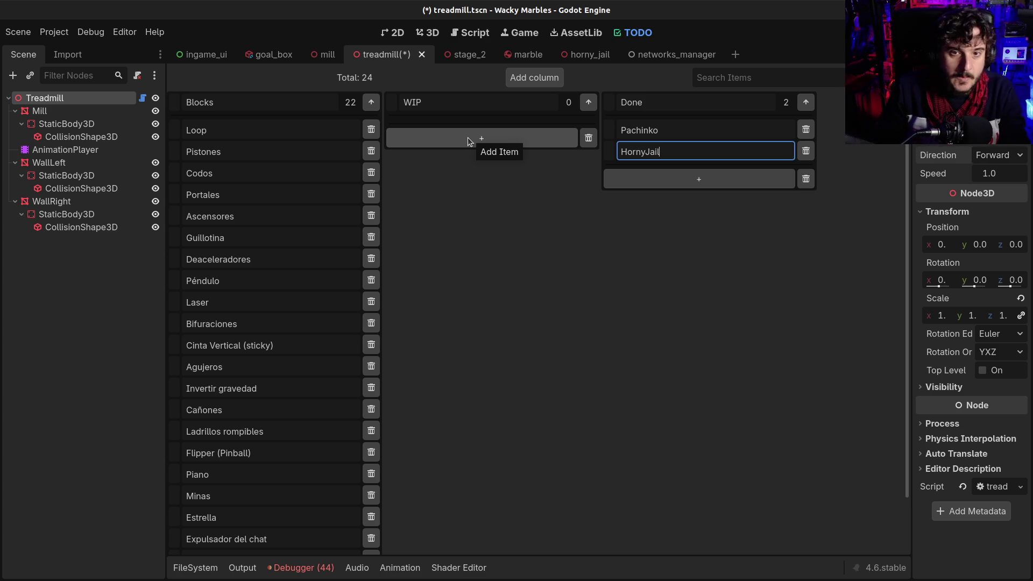
- Add 'Tubo dinámico' to the WIP column, save the treadmill scene, and switch to stage_2
left_click(468, 141)
type("Tubo fino")
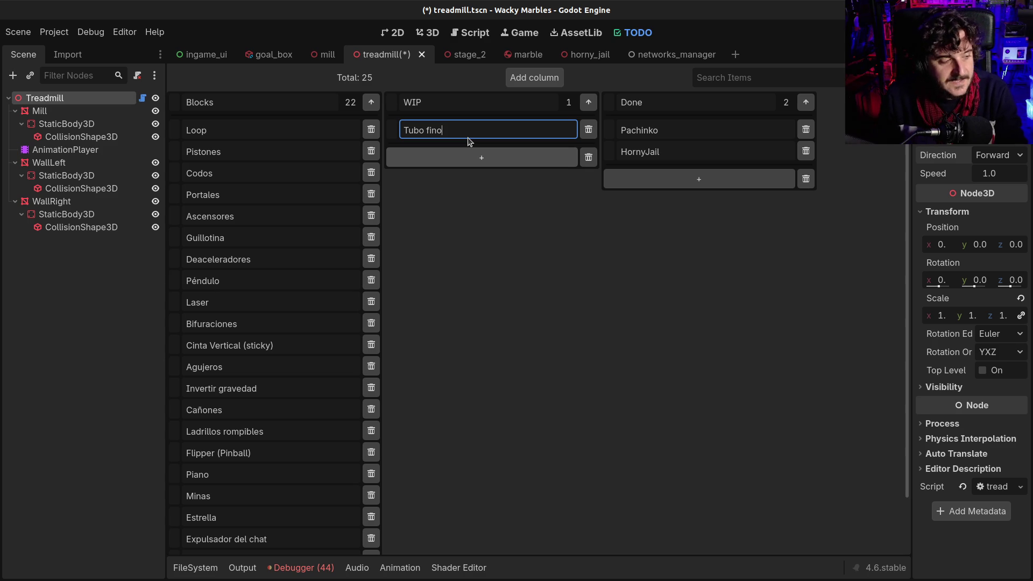
key("BackSpace")
key("BackSpace")
key("BackSpace")
type("dinámico")
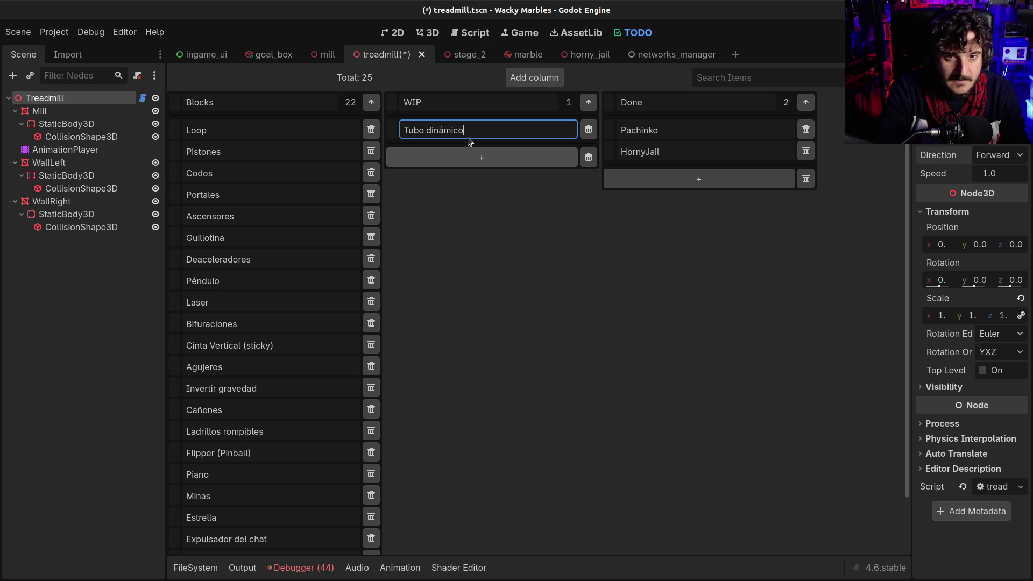
key("ctrl+s")
left_click(466, 56)
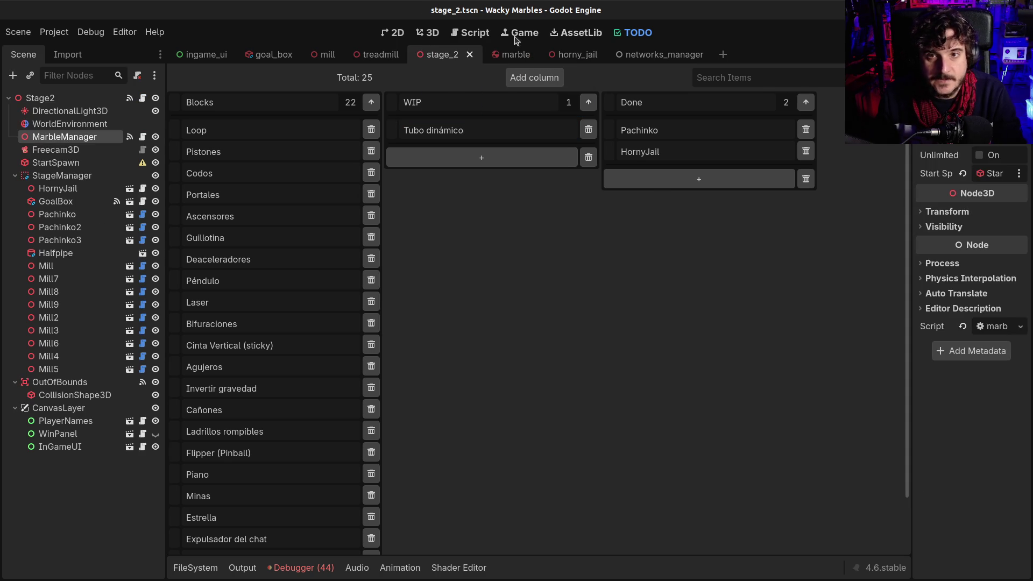
- From stage_2's 3D view, open the Halfpipe sub-scene and orbit to a low side view
left_click(421, 35)
scroll(480, 236, "down", 5)
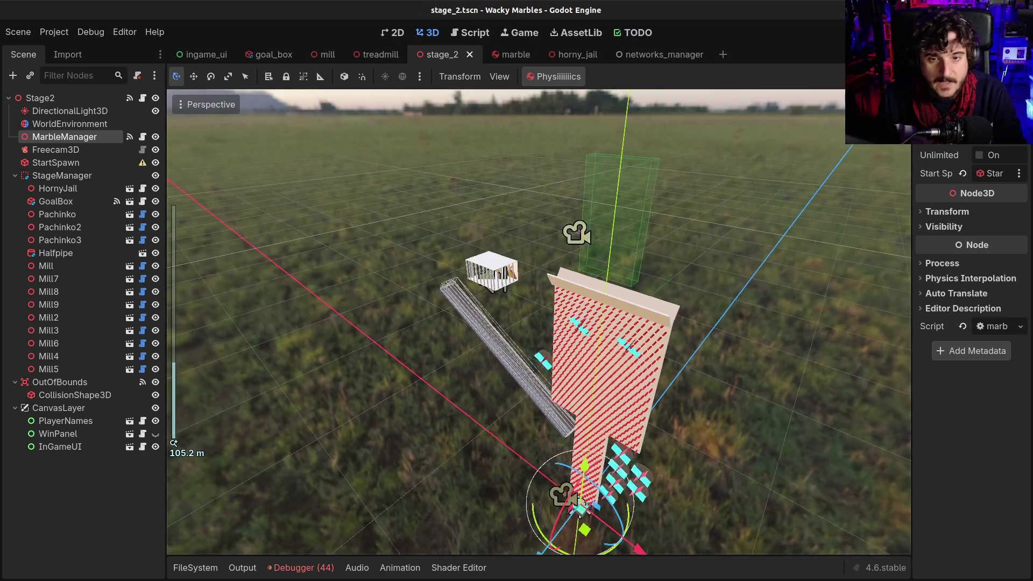
left_click(474, 269)
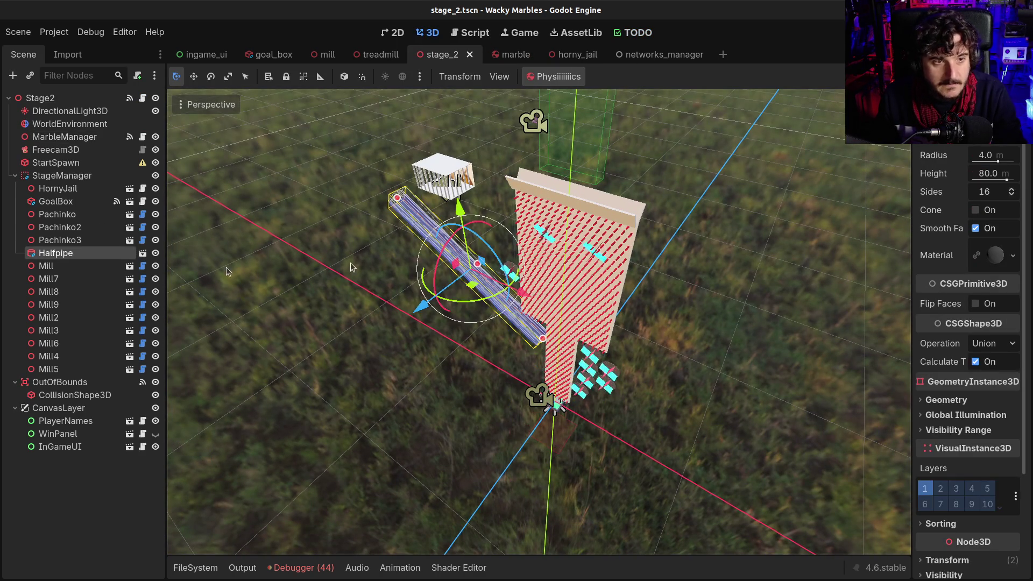
left_click(139, 256)
scroll(484, 323, "down", 5)
scroll(524, 344, "up", 5)
right_click(524, 344)
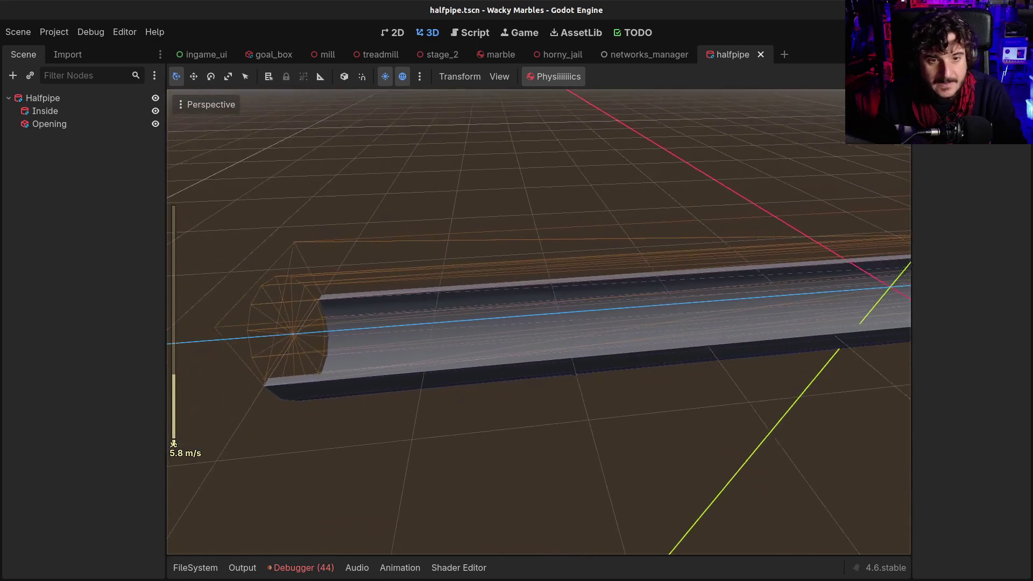
mouse_move(525, 344)
left_mouse_down()
mouse_move(576, 334)
mouse_move(597, 345)
mouse_move(576, 365)
mouse_move(497, 310)
left_mouse_up()
left_click(344, 277)
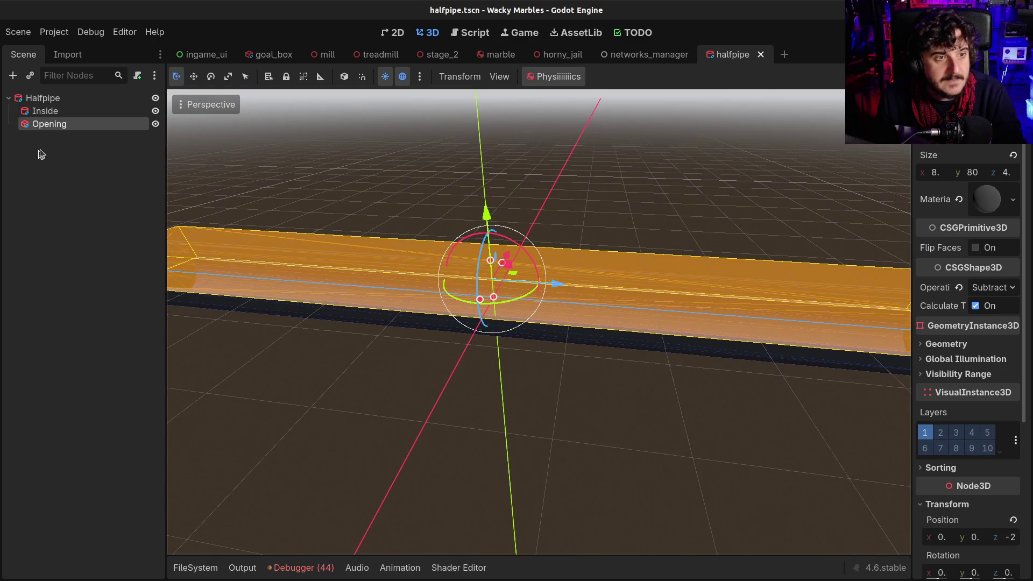
left_click(43, 99)
- Attach a new halfpipe.gd script to the Halfpipe cylinder and tidy its first line
left_click(138, 76)
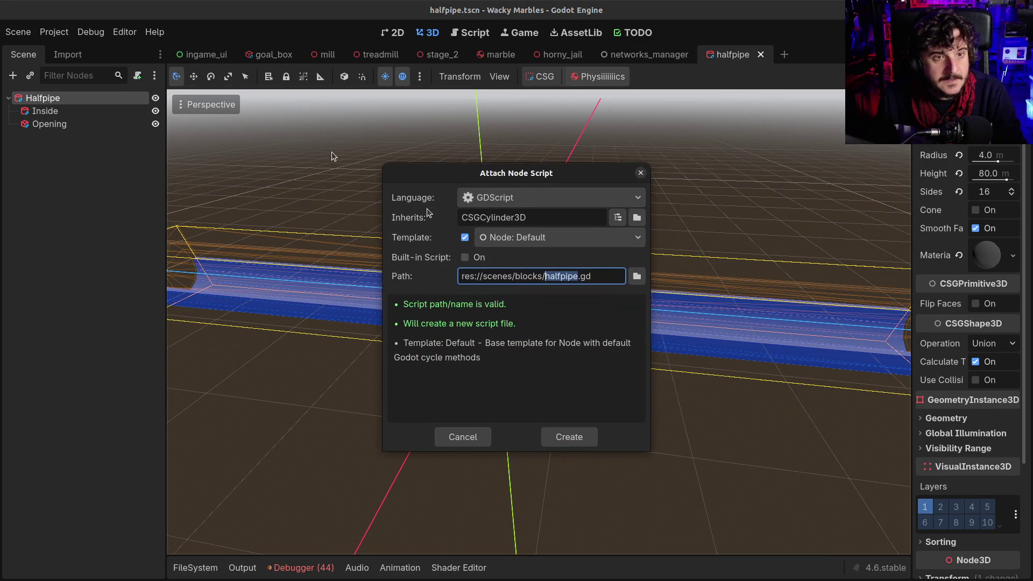
left_click(581, 441)
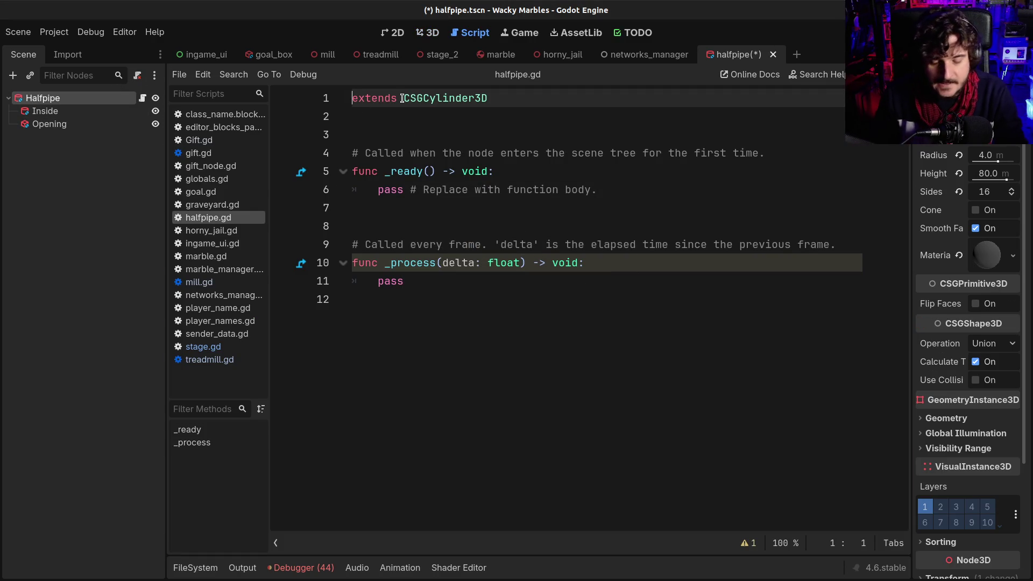
key("Return")
key("Up")
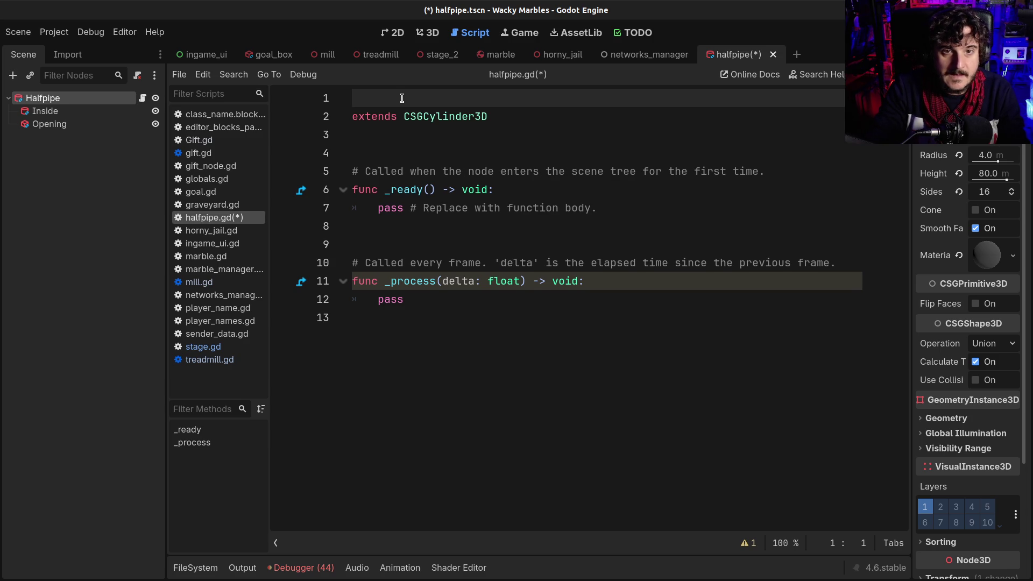
key("Delete")
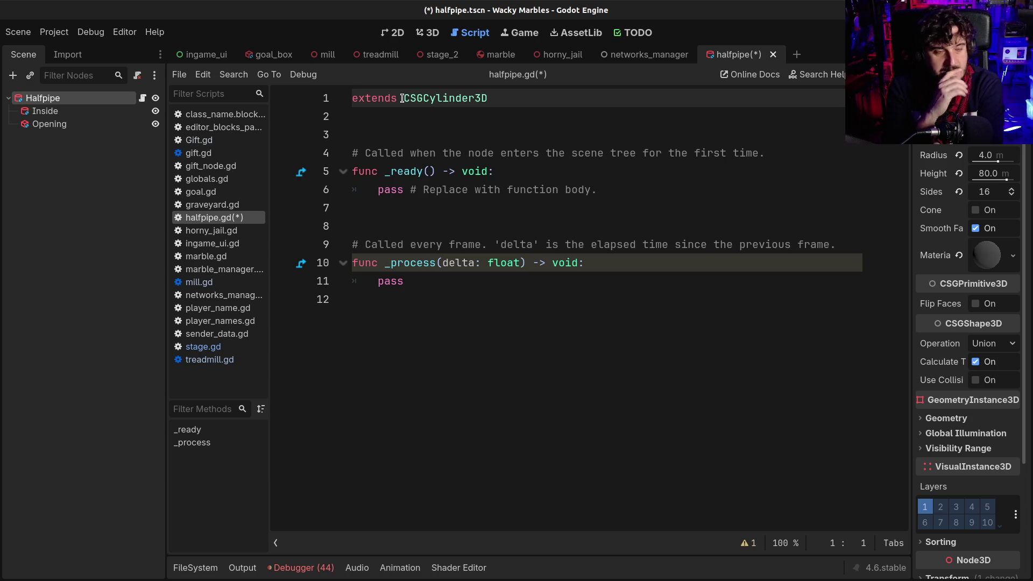
left_click(446, 97)
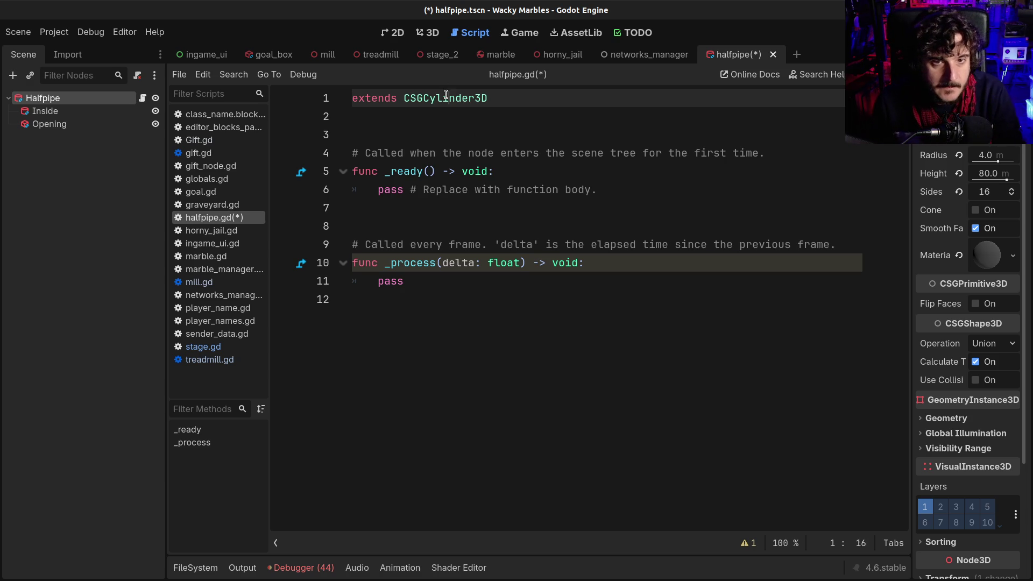
double_click(446, 97)
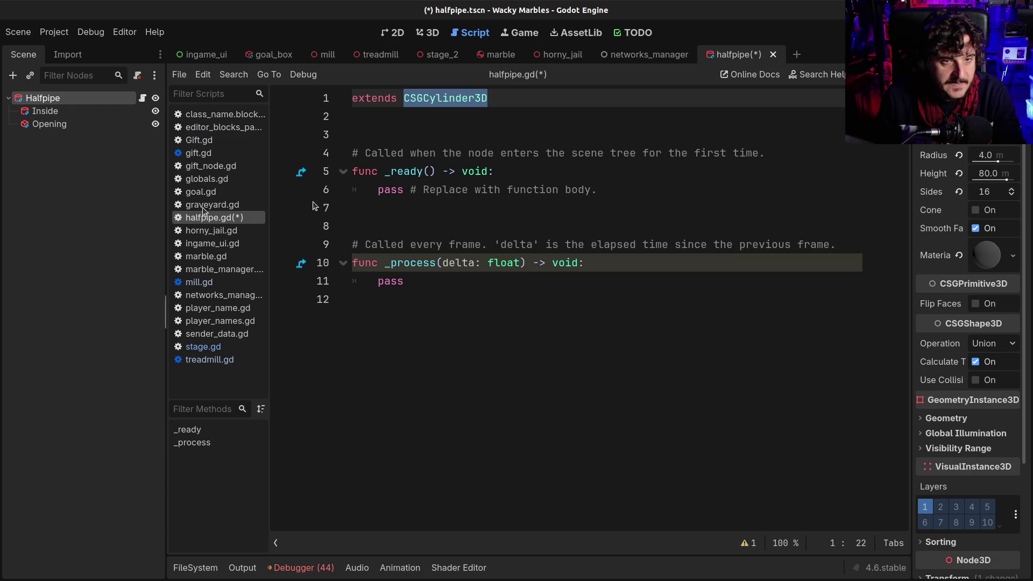
- Create a new scene with a 3D Scene root, then return to the halfpipe scene
left_click(796, 55)
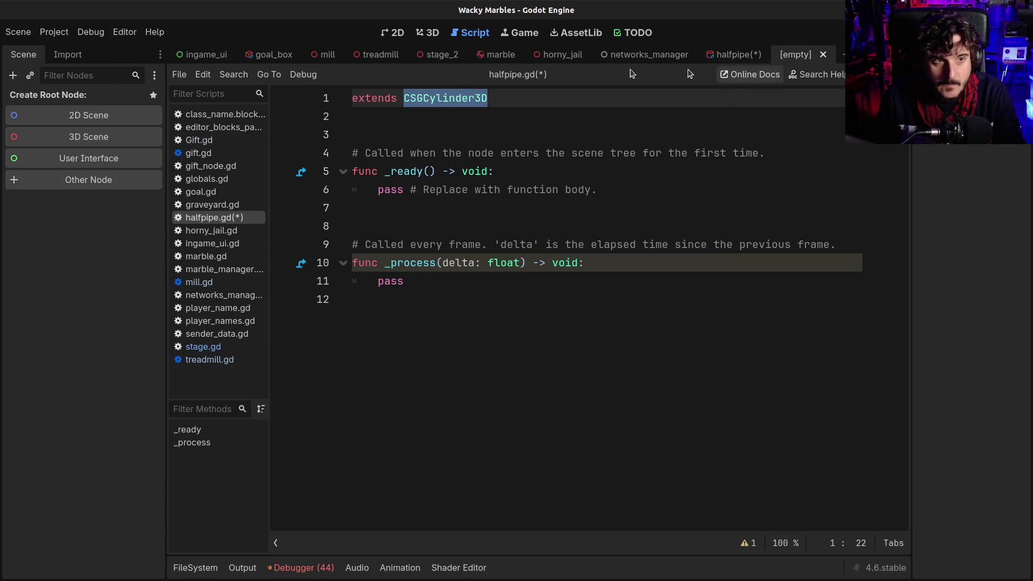
left_click(81, 137)
left_click(651, 60)
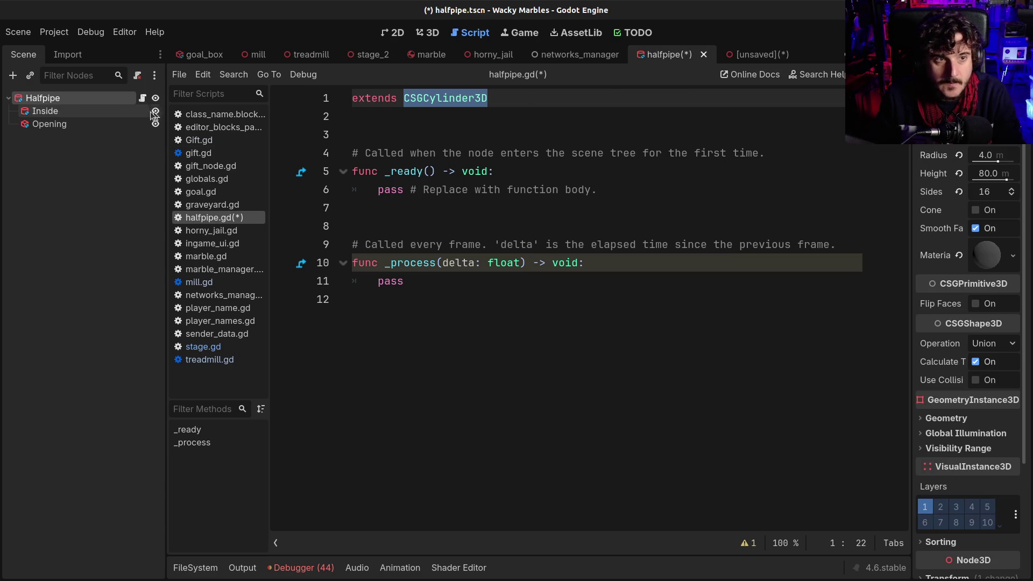
- Place the halfpipe scene into the new scene, then review the Inside cylinder's settings
mouse_move(667, 54)
left_mouse_down()
mouse_move(731, 62)
mouse_move(262, 80)
mouse_move(131, 159)
left_mouse_up()
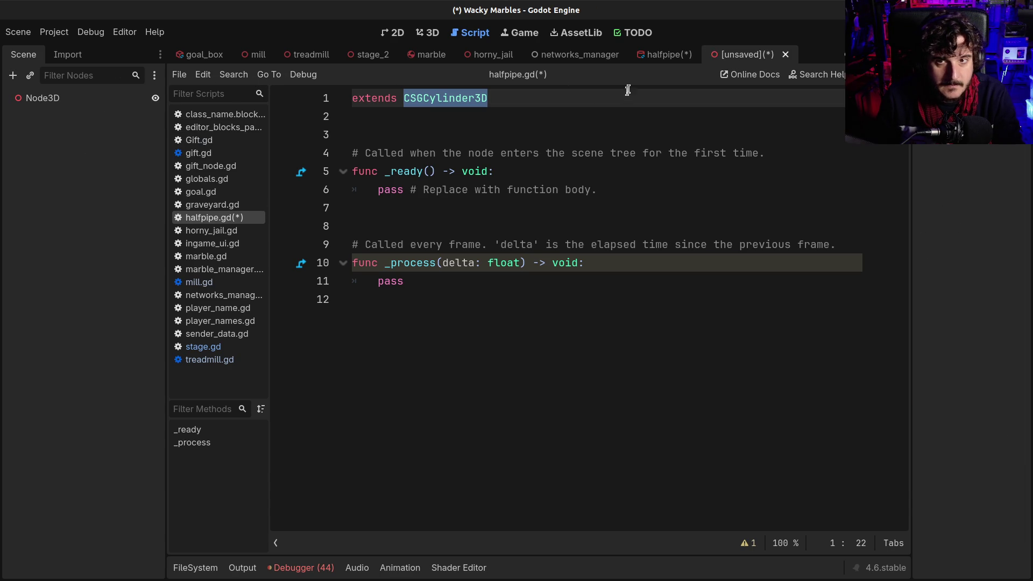
left_click(651, 61)
left_click(53, 112)
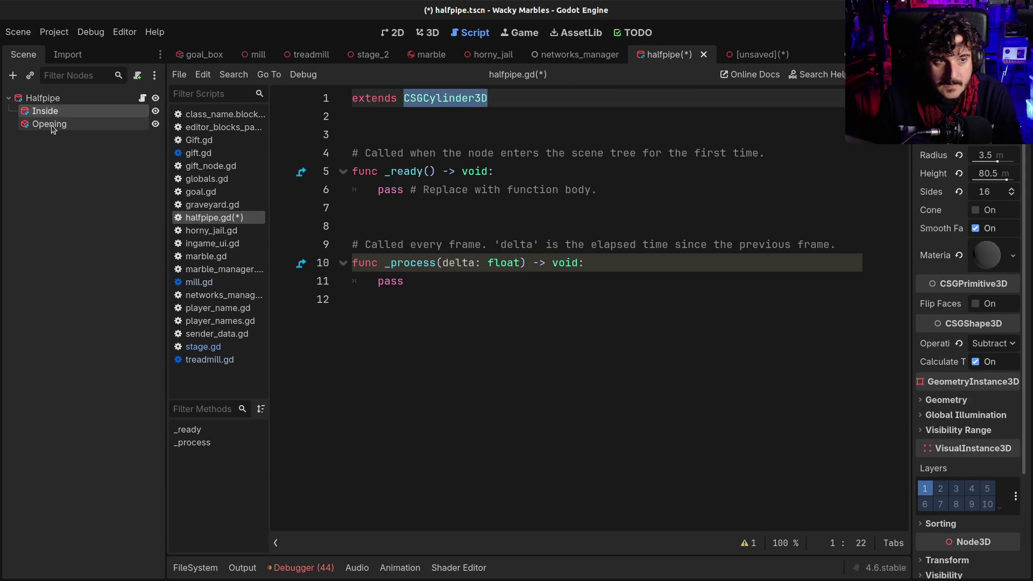
- Add a Node3D, make it the scene root renamed Halfpipe, and close the unsaved scene
right_click(46, 101)
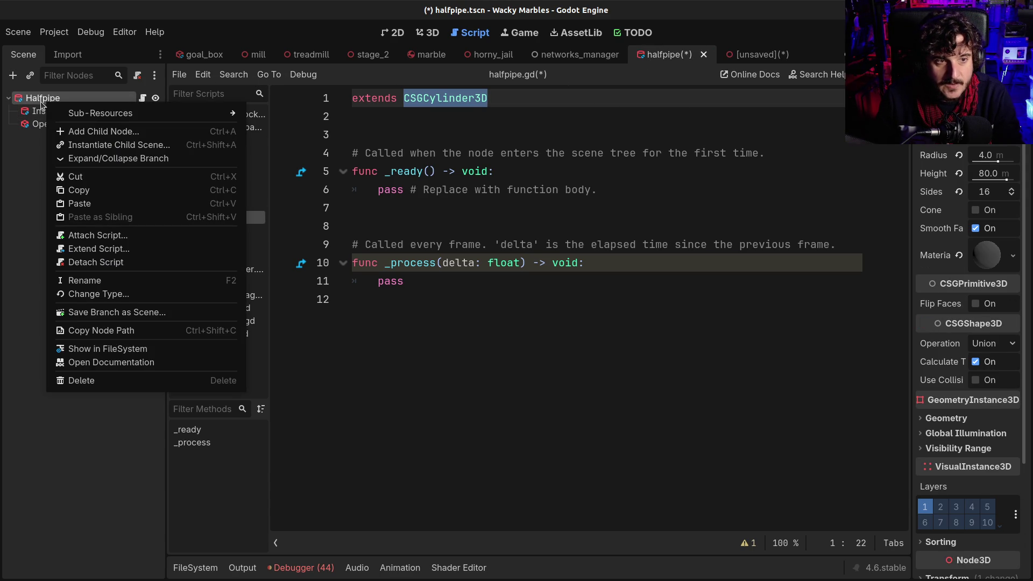
left_click(155, 128)
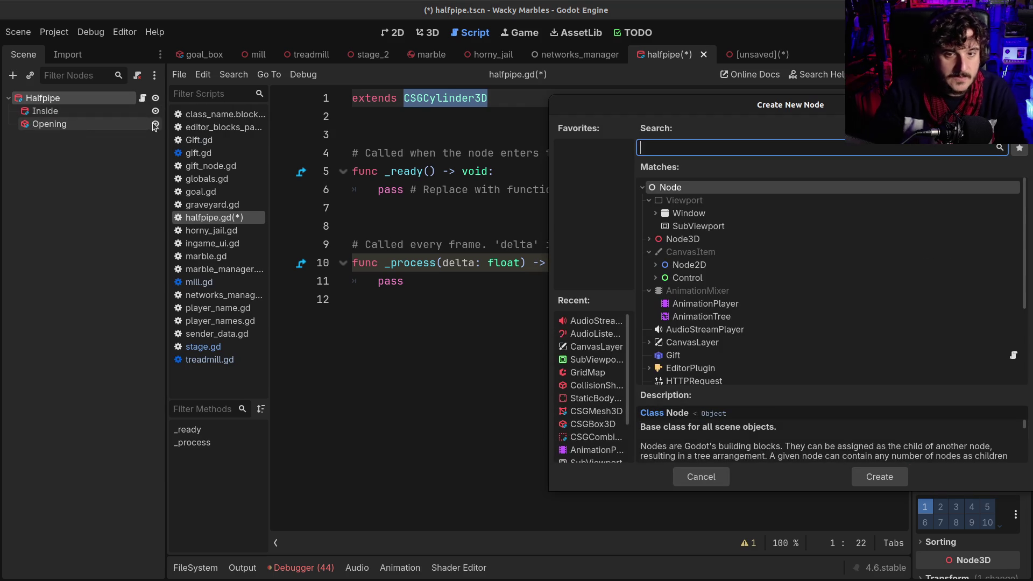
key("Down")
key("Down")
key("Down")
key("Return")
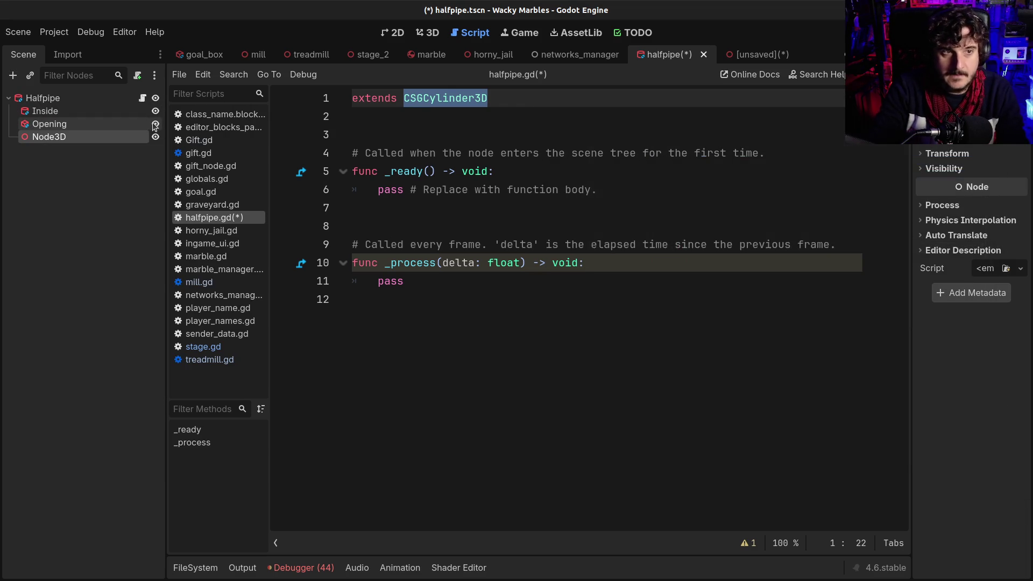
right_click(44, 137)
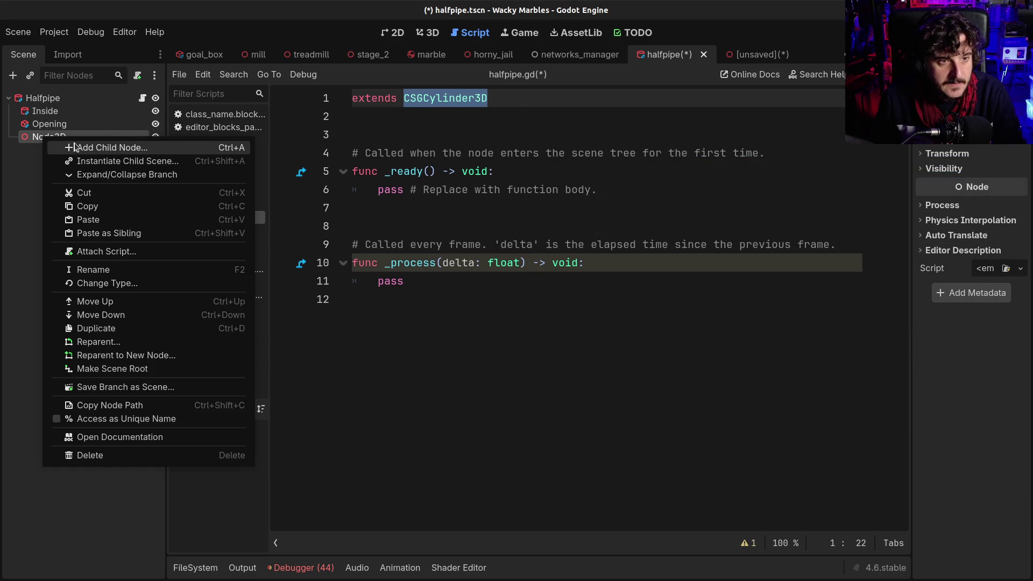
left_click(121, 369)
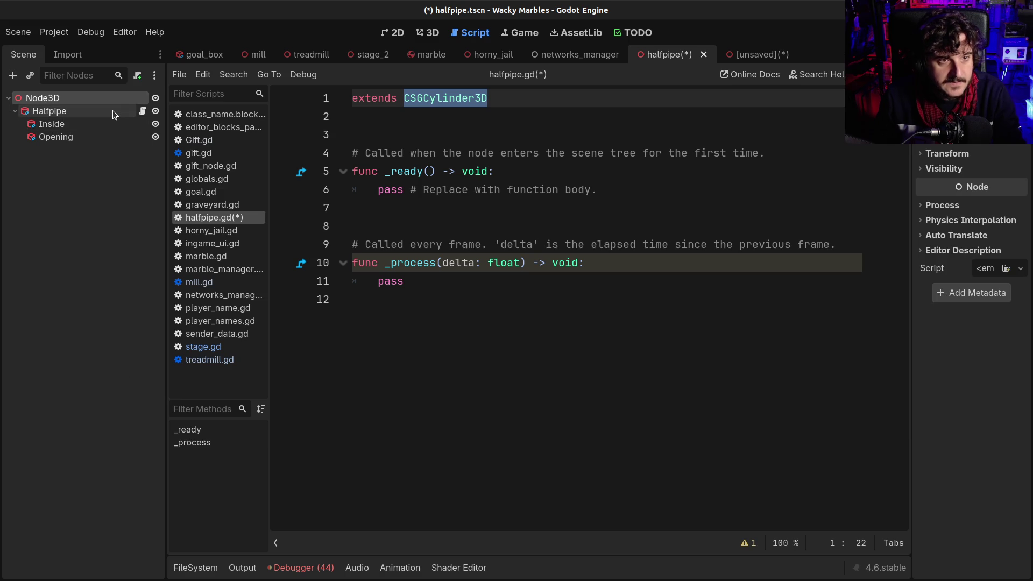
key("F2")
type("Hal")
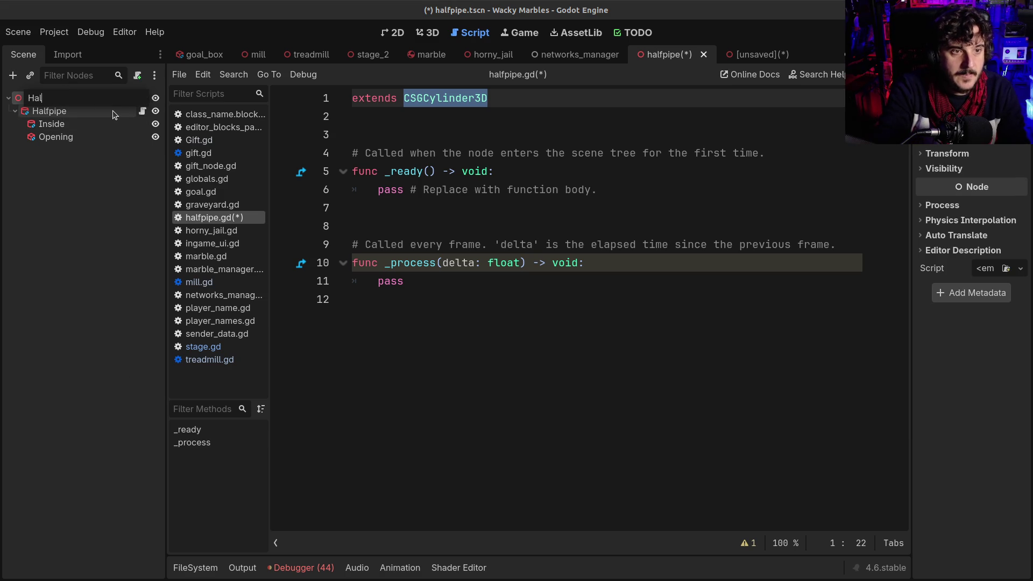
type("fpipe")
key("Return")
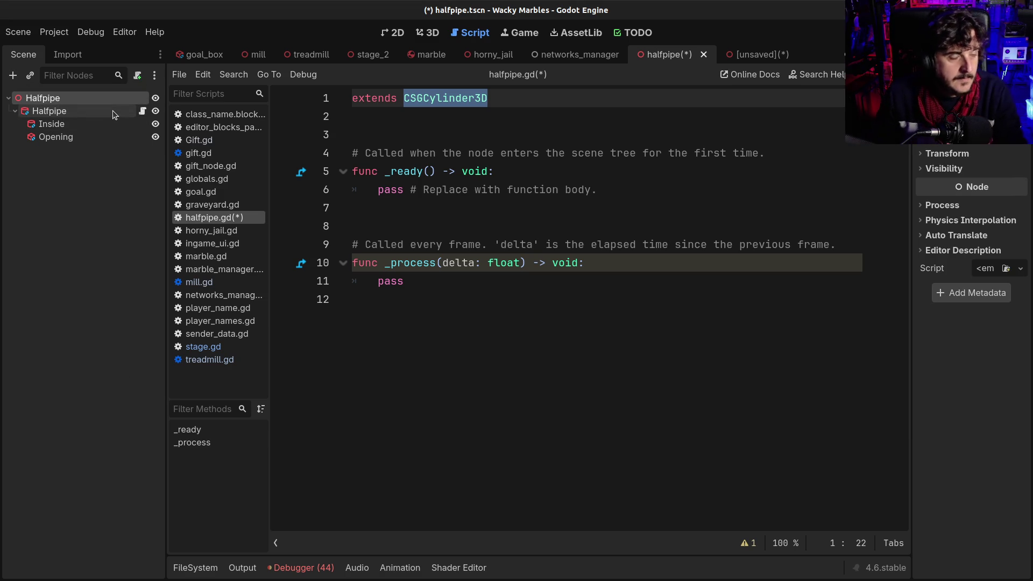
middle_click(745, 54)
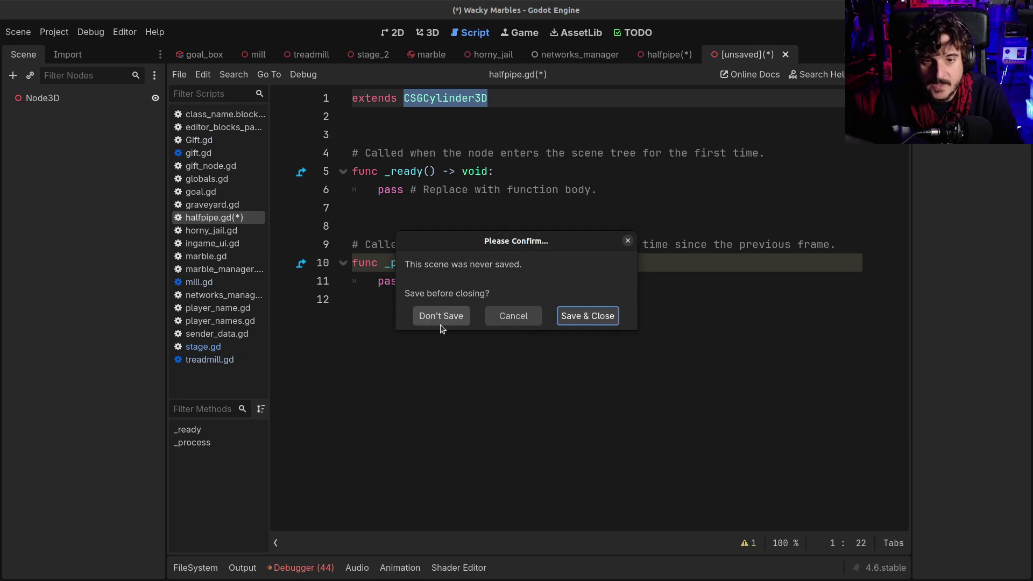
- Discard the unsaved scene and make halfpipe.gd extend Block instead of CSGCylinder3D, then save
left_click(441, 324)
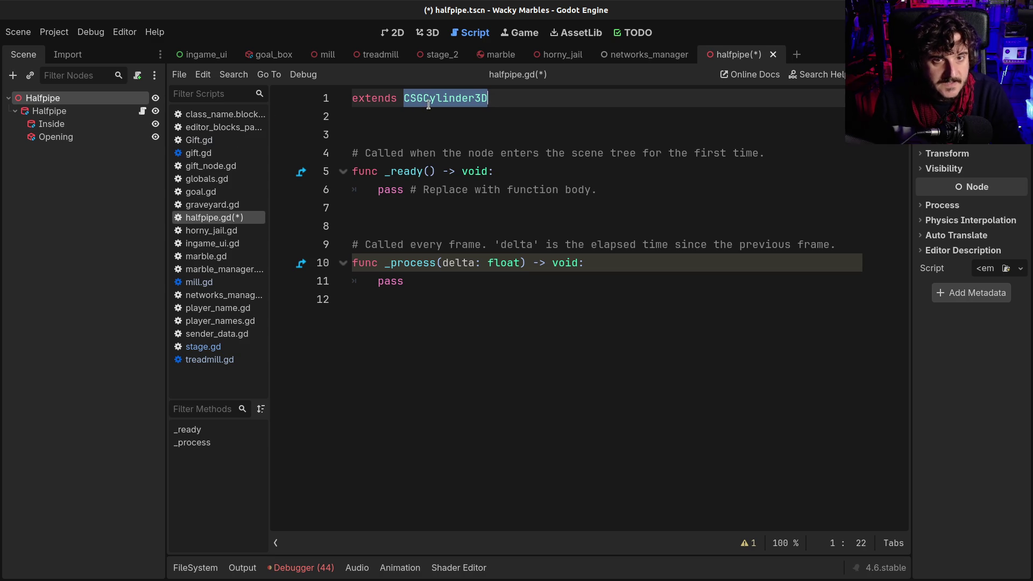
type("Blo")
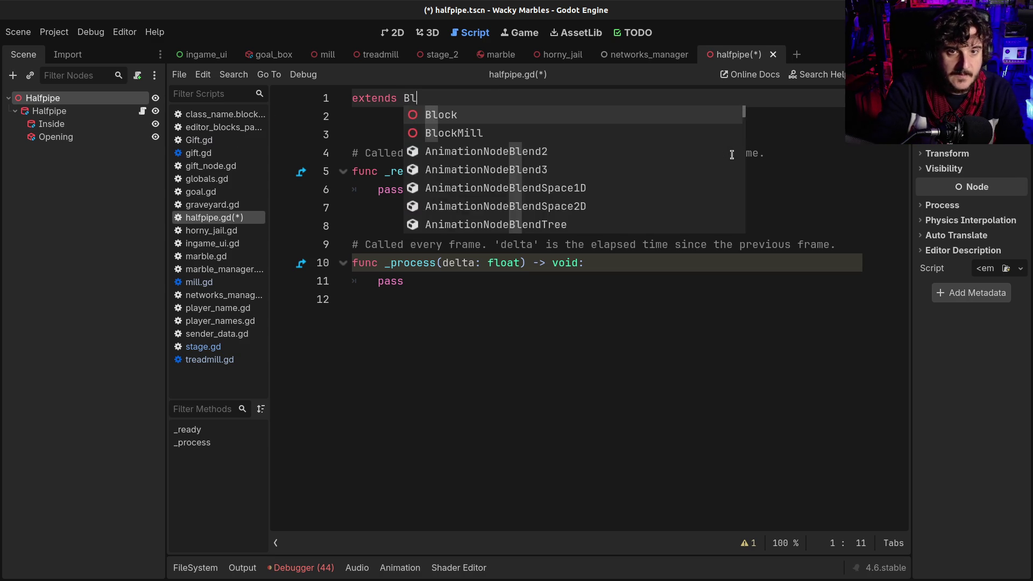
key("Return")
key("ctrl+s")
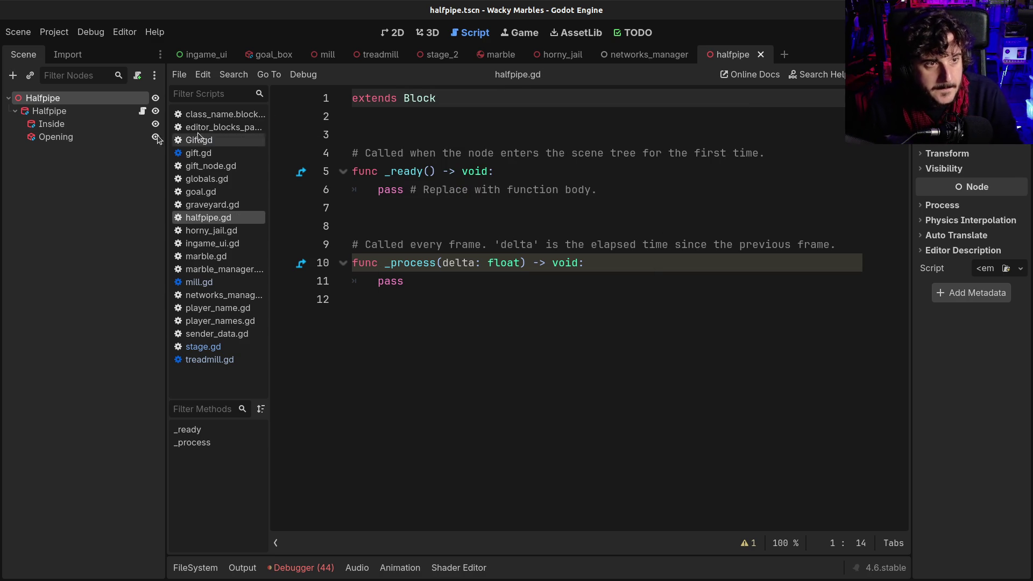
double_click(430, 99)
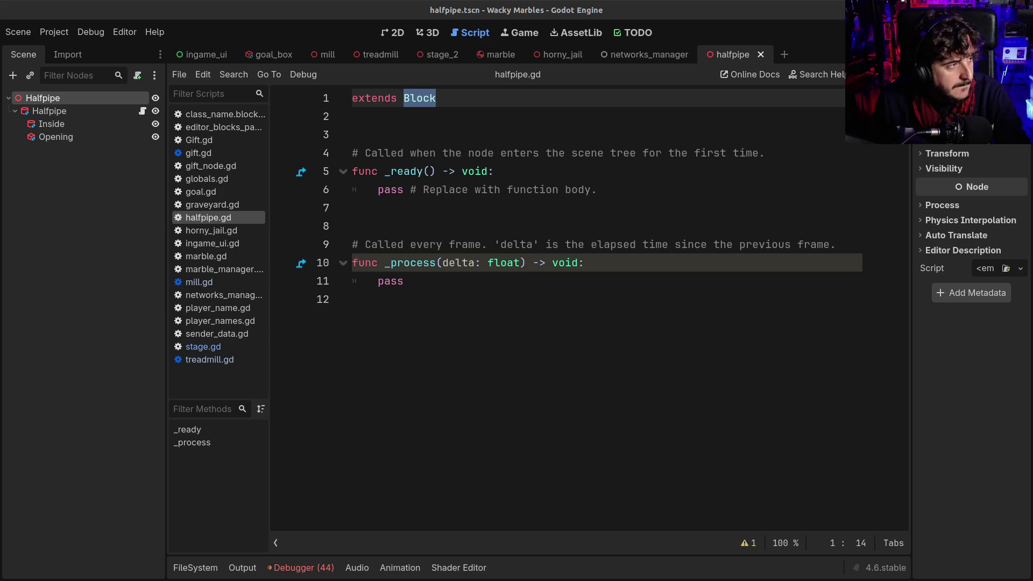
- Run the current project with F5 to test it
key("F5")
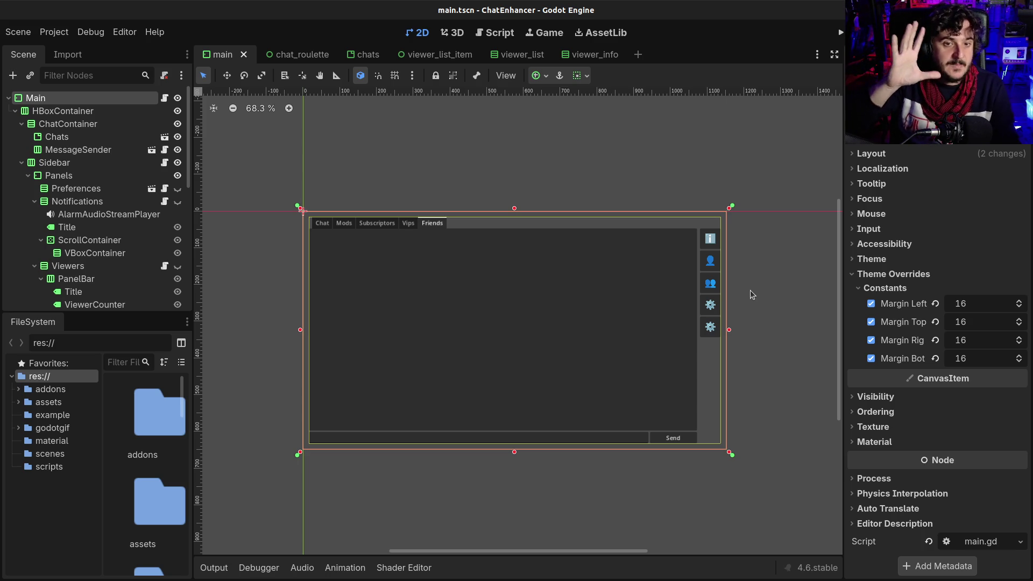
- Run and stop ChatEnhancer, disable Embed Game on Next Play in the Game view, and relaunch
left_click(840, 32)
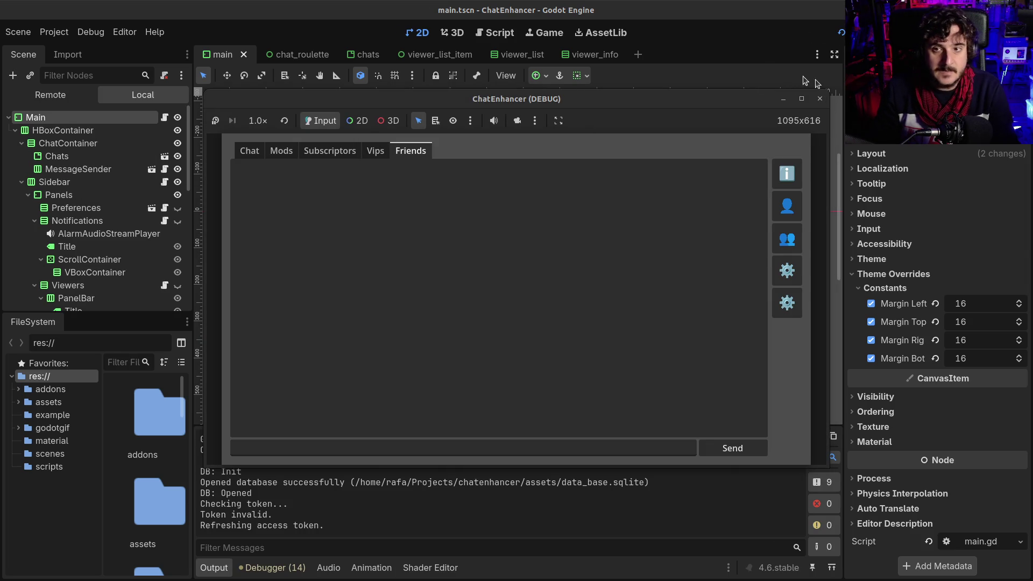
left_click(820, 98)
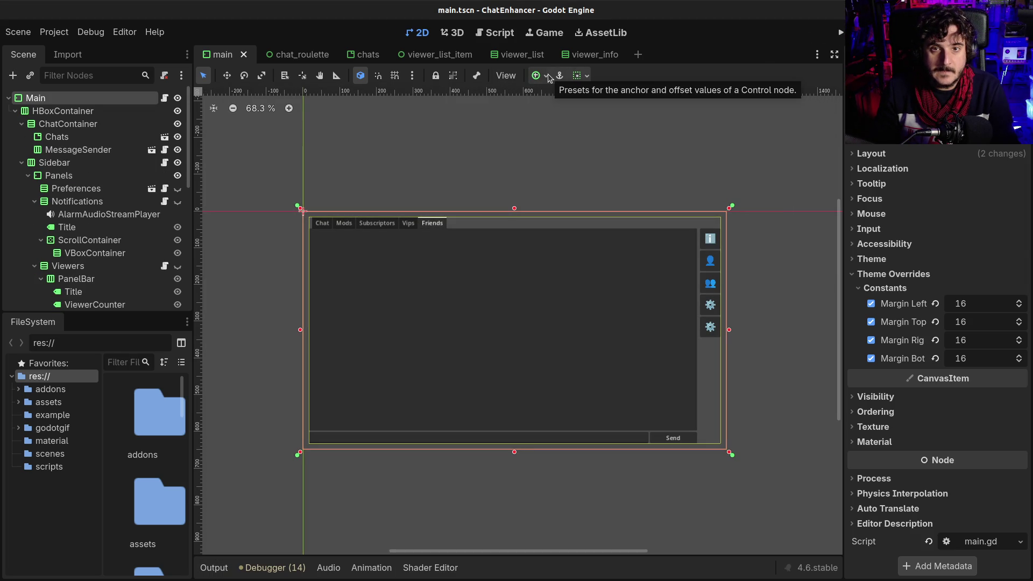
key("ctrl+F4")
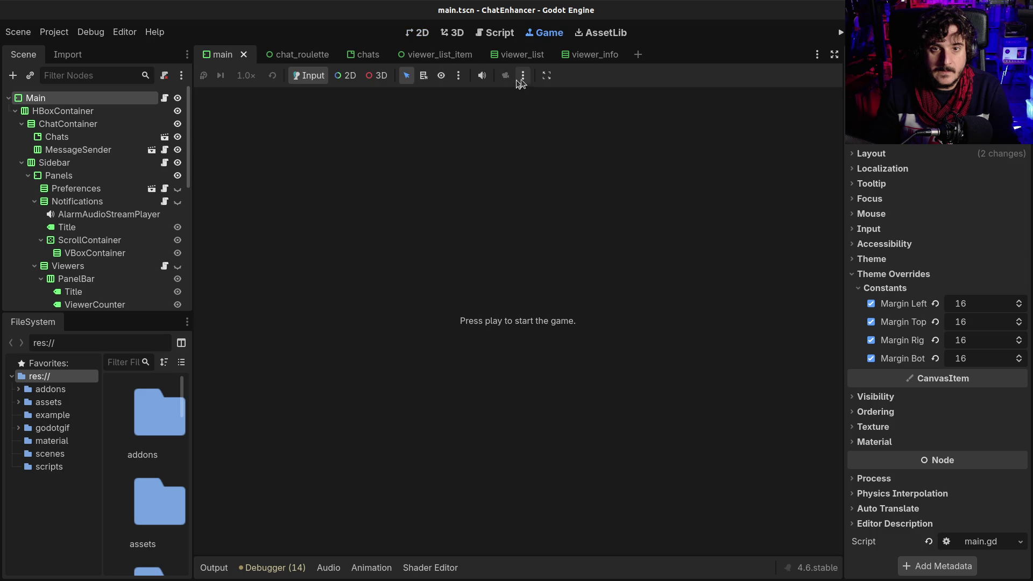
left_click(522, 78)
left_click(546, 77)
left_click(557, 94)
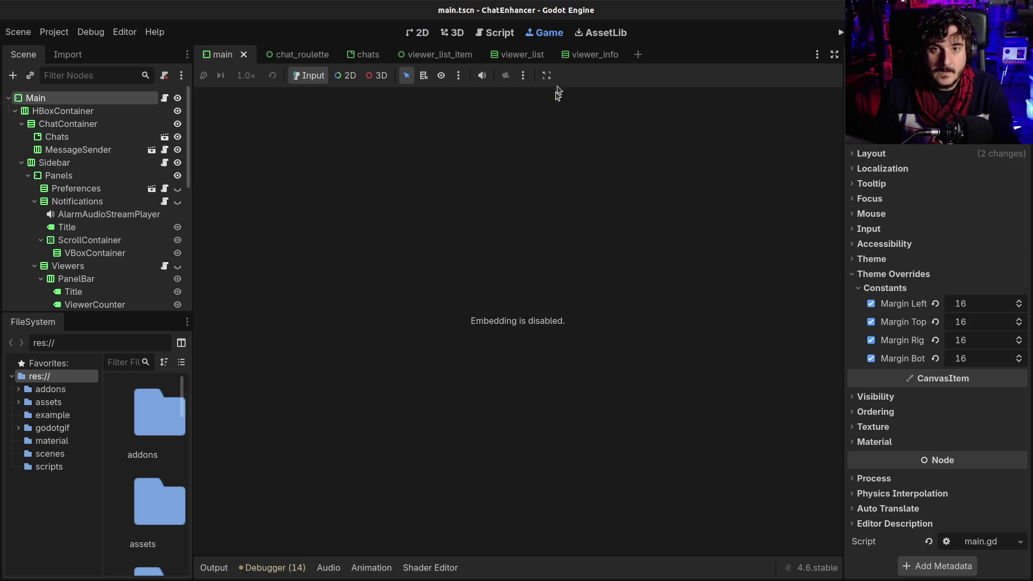
left_click(841, 33)
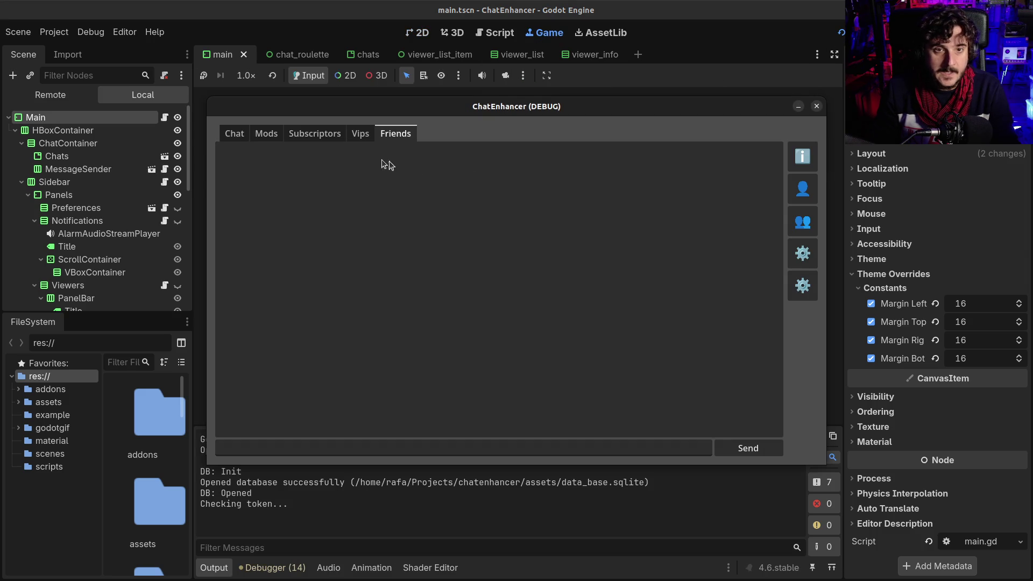
left_click(240, 134)
left_click(274, 133)
left_click(309, 137)
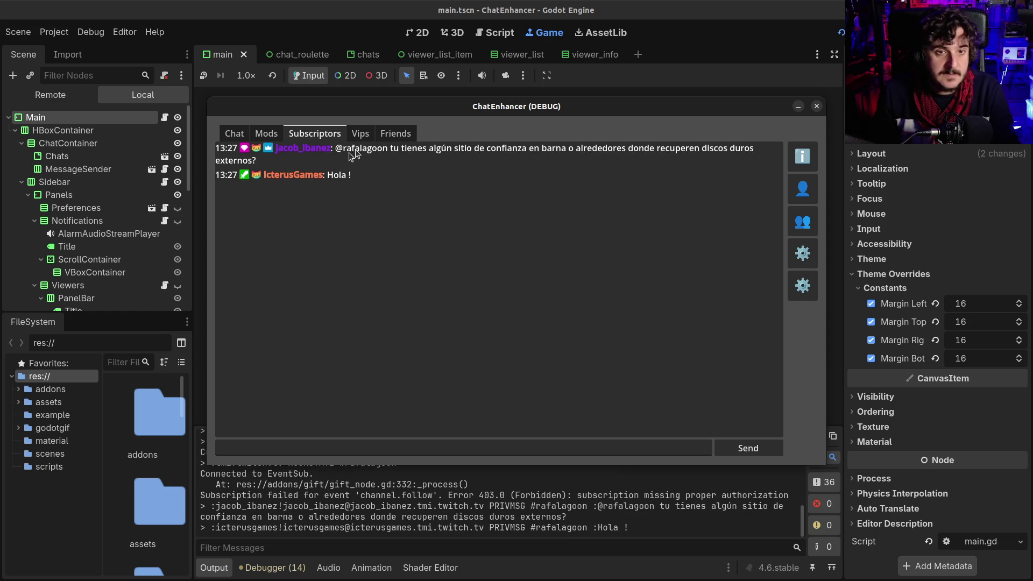
left_click(360, 135)
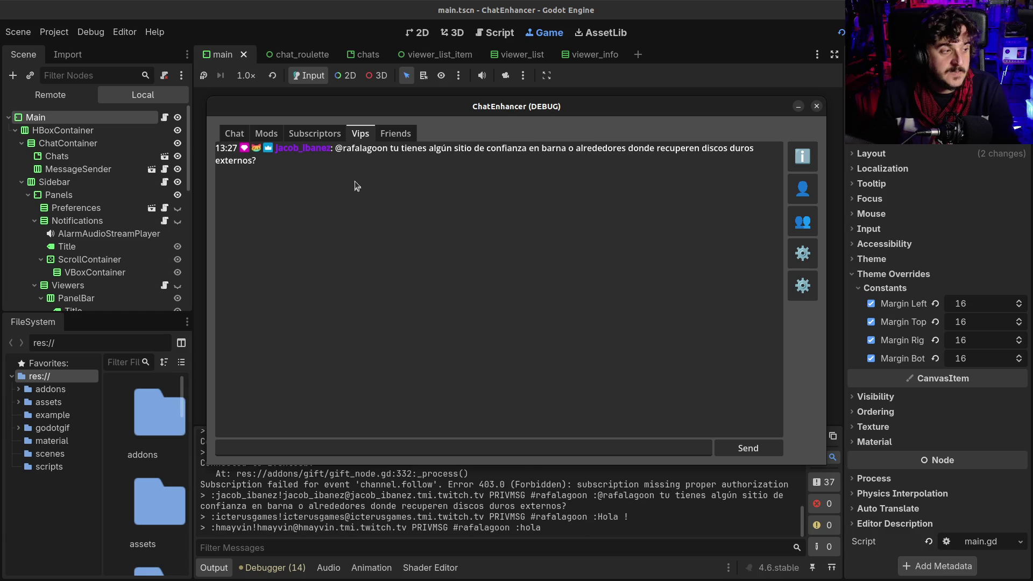
left_click(396, 134)
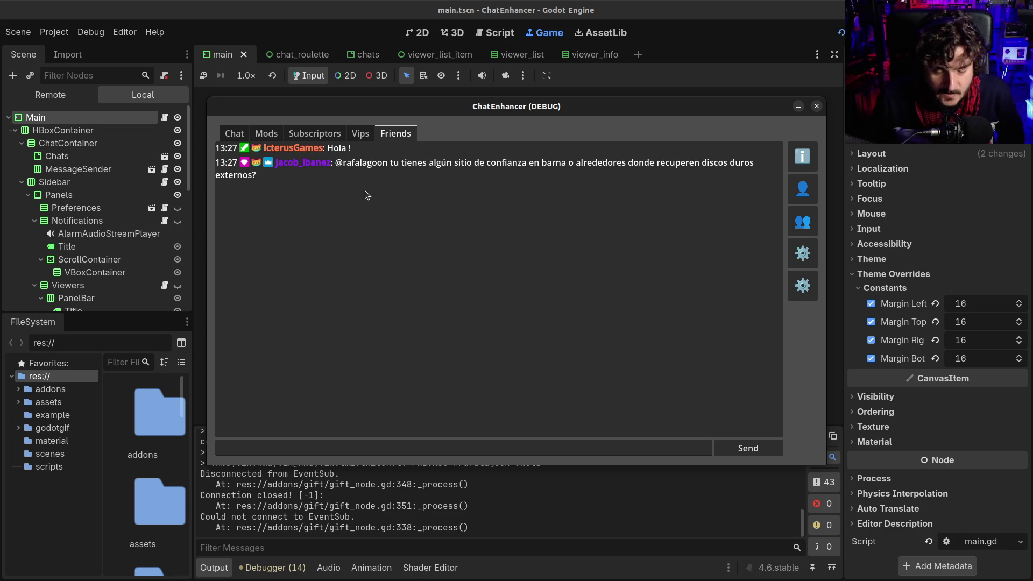
- In the running ChatEnhancer window, switch the side list from Friends to Viewers and scroll through it
left_click(803, 223)
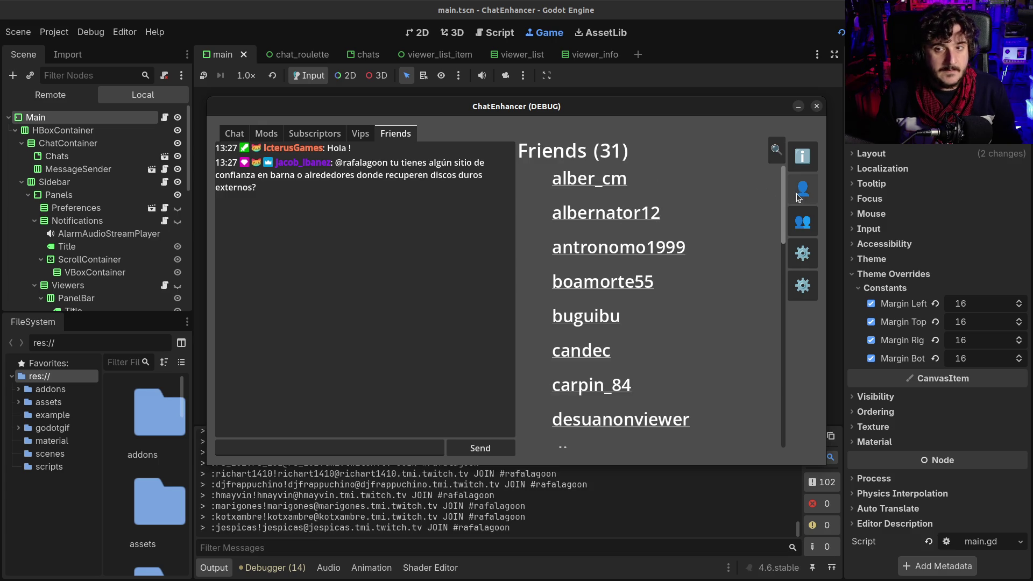
left_click(798, 198)
scroll(609, 230, "down", 2)
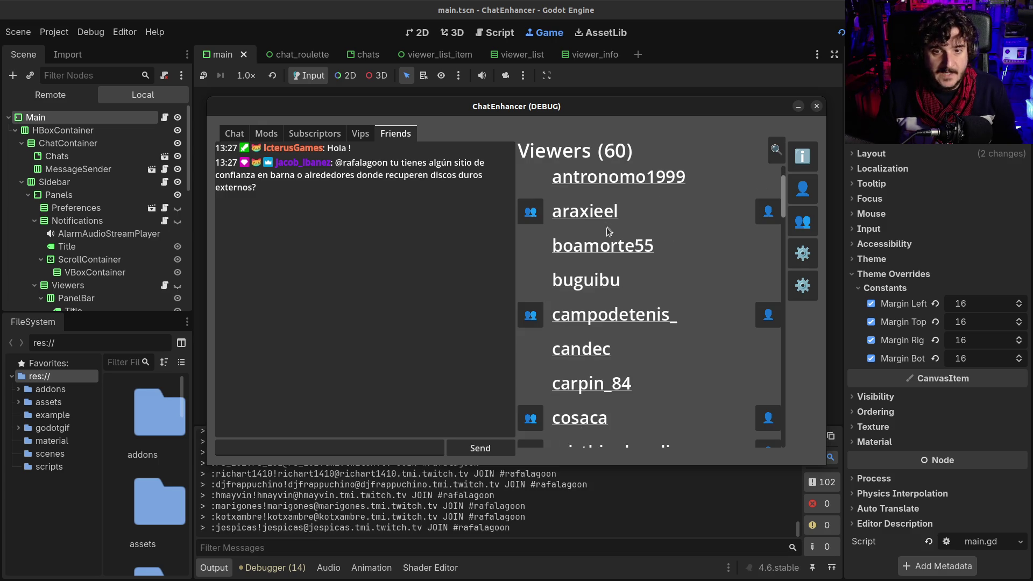
scroll(608, 231, "down", 2)
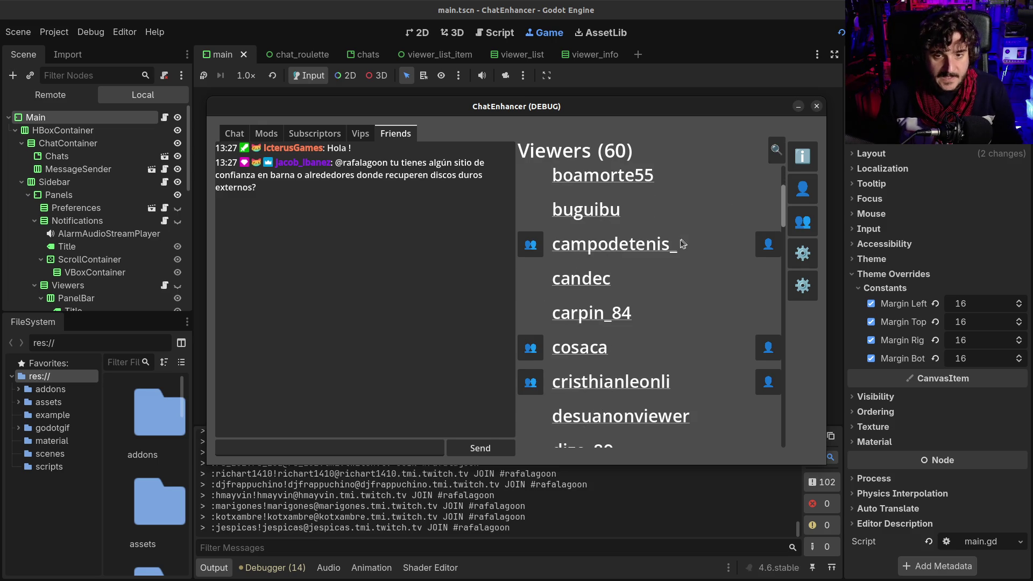
scroll(562, 252, "down", 1)
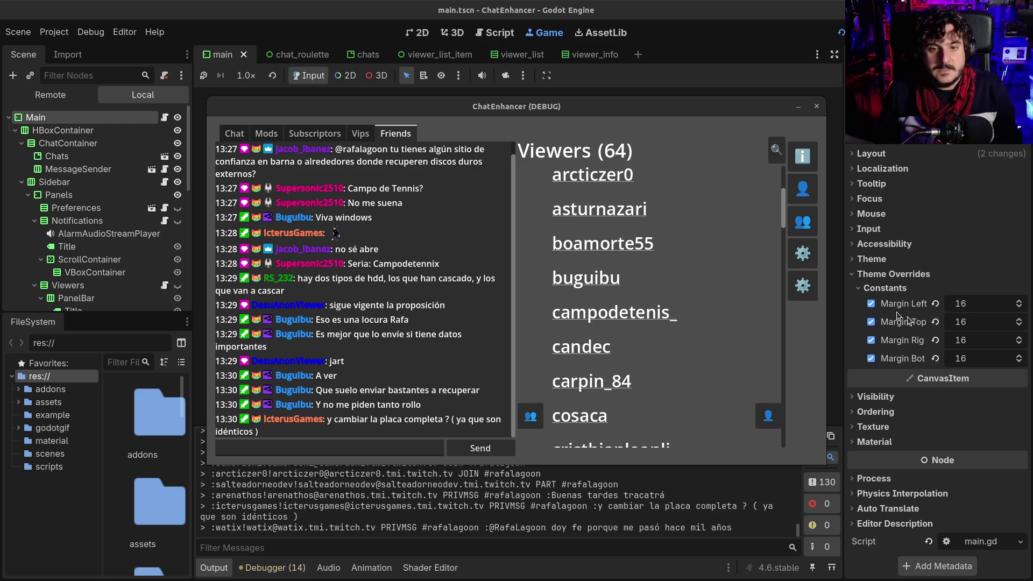
scroll(693, 298, "up", 3)
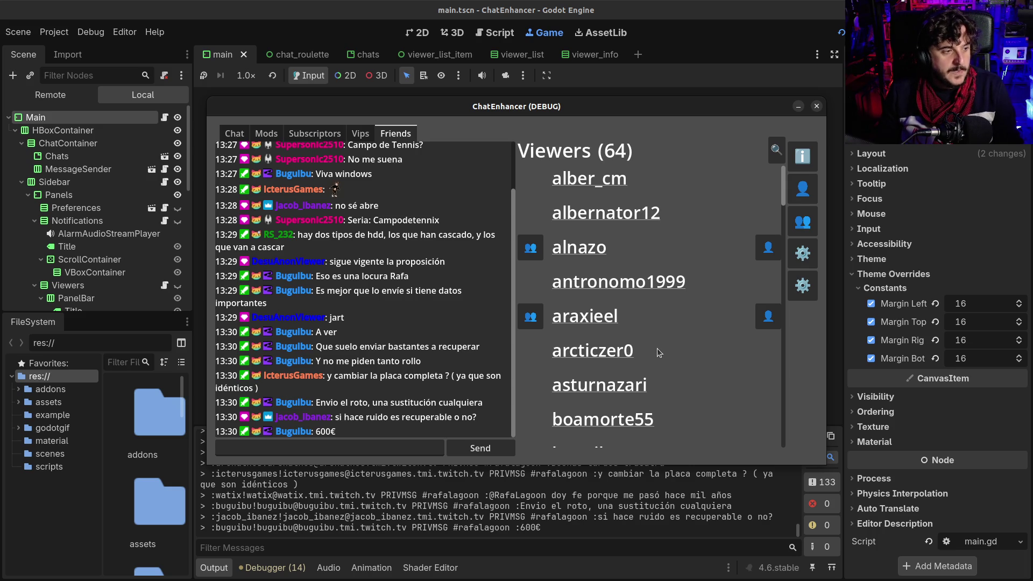
scroll(659, 352, "down", 5)
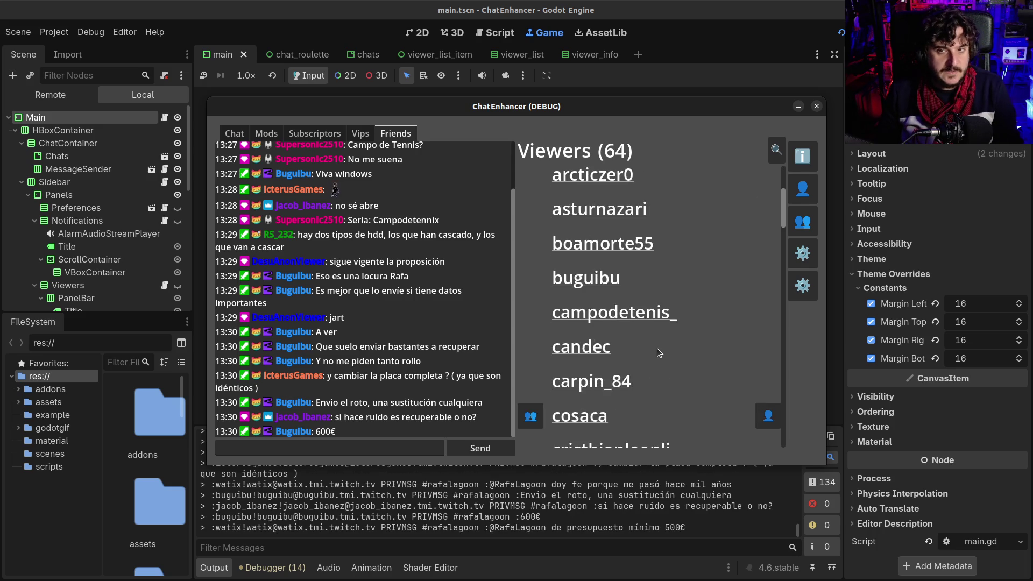
scroll(656, 347, "down", 1)
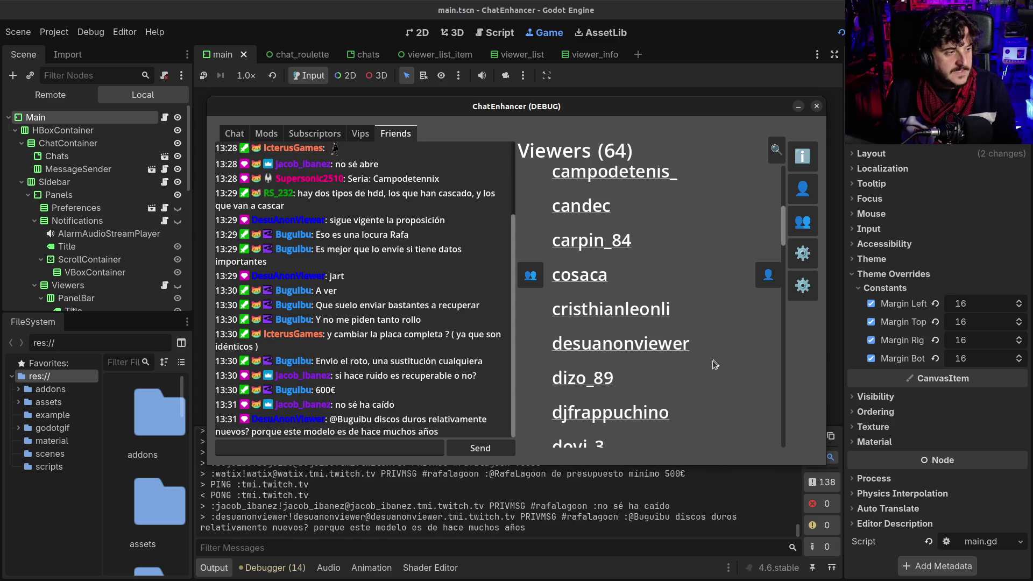
scroll(708, 367, "down", 4)
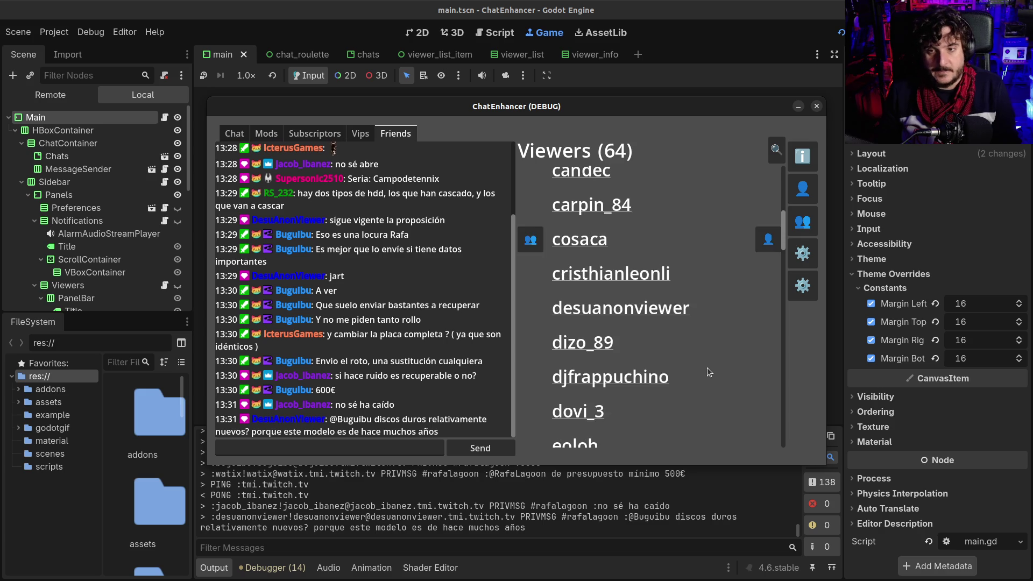
scroll(709, 372, "down", 3)
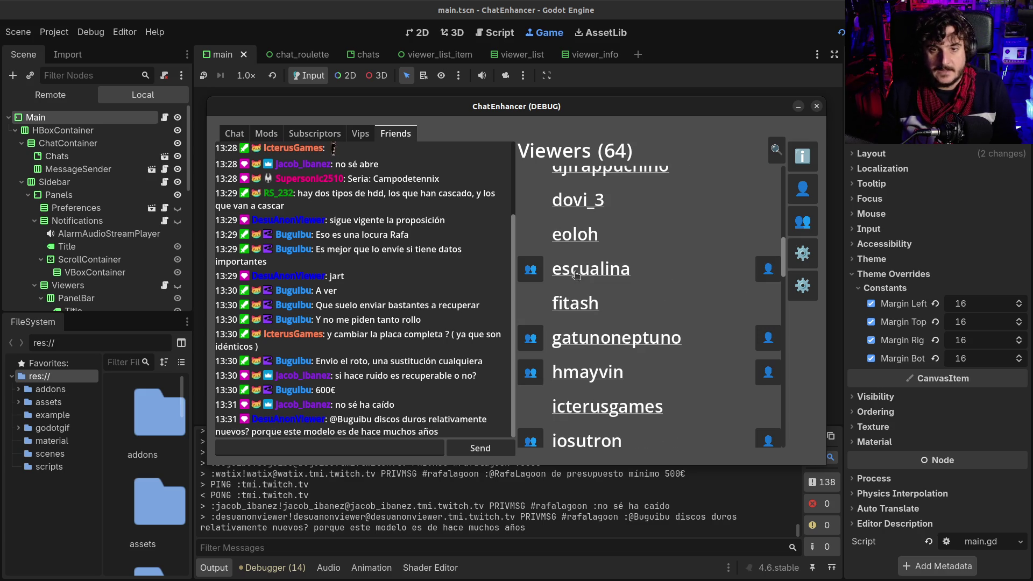
left_click(543, 276)
- Mark two more viewers as friends while scrolling through the Viewers list
scroll(542, 275, "down", 2)
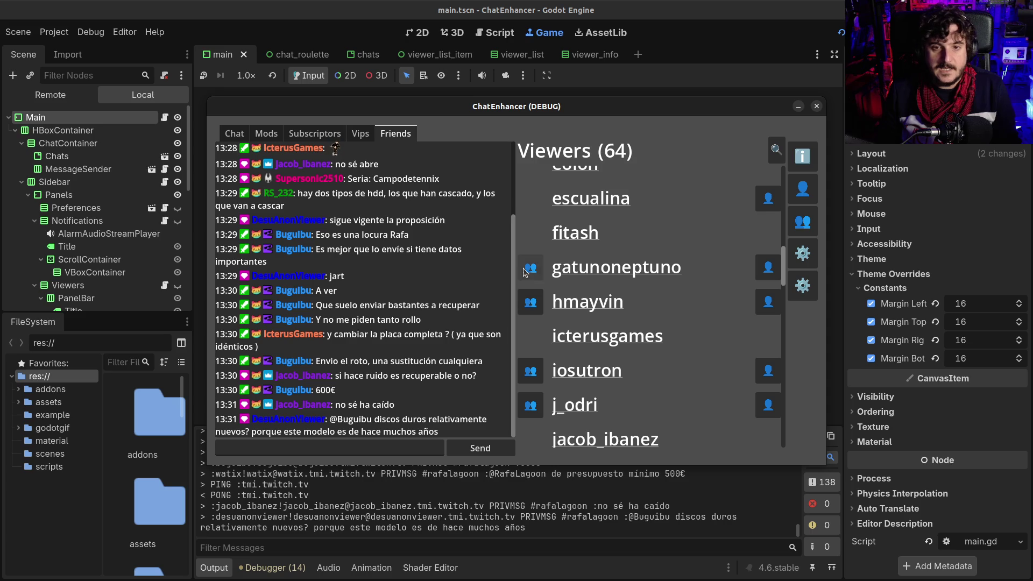
left_click(530, 301)
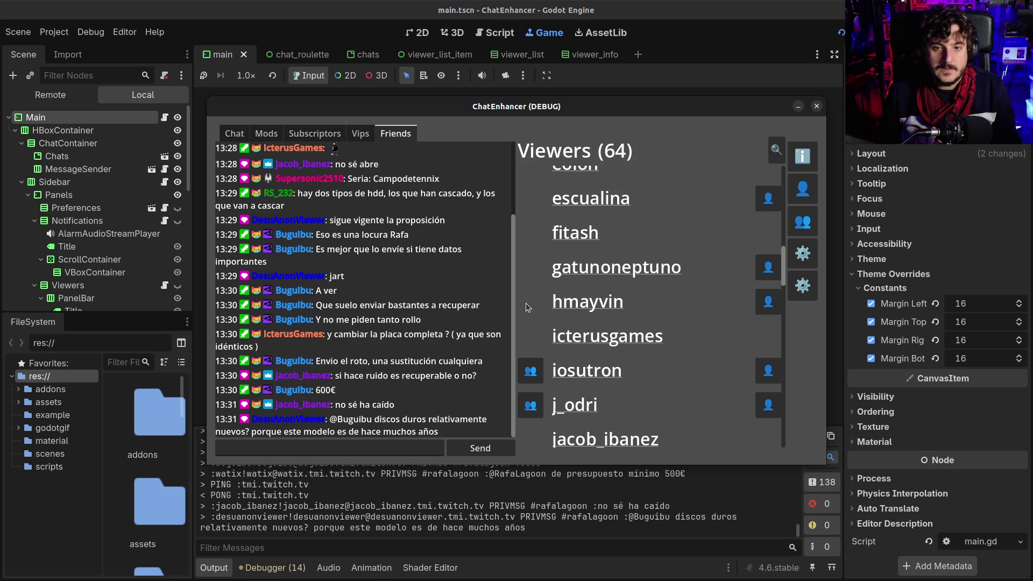
scroll(527, 301, "down", 2)
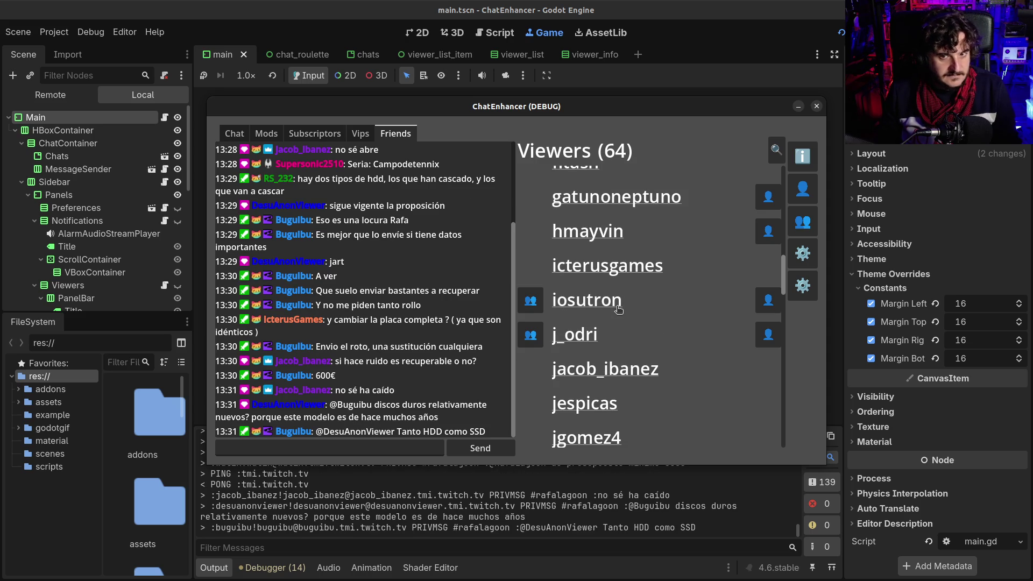
left_click(529, 336)
scroll(694, 330, "down", 2)
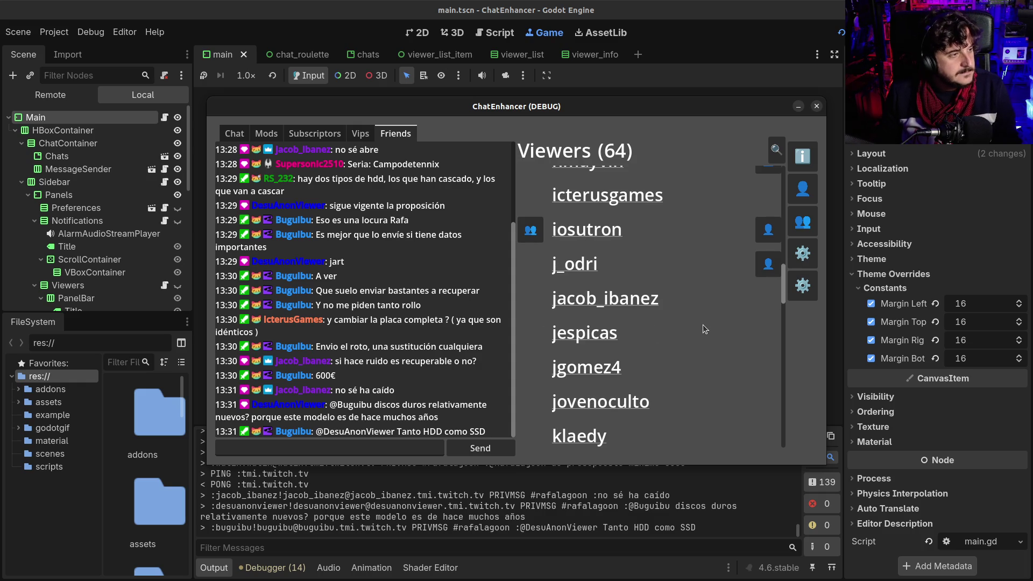
scroll(703, 326, "down", 4)
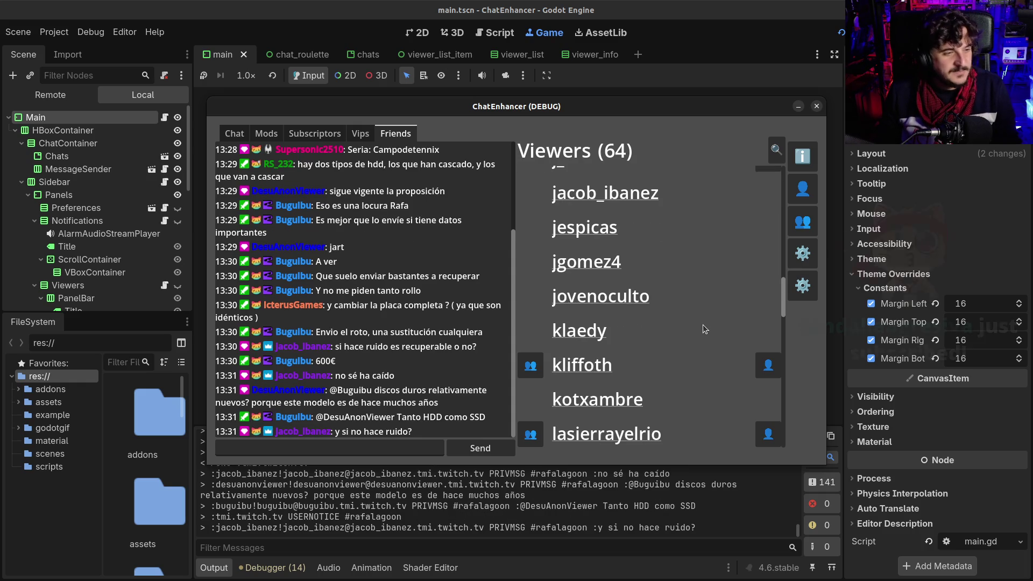
scroll(637, 331, "down", 1)
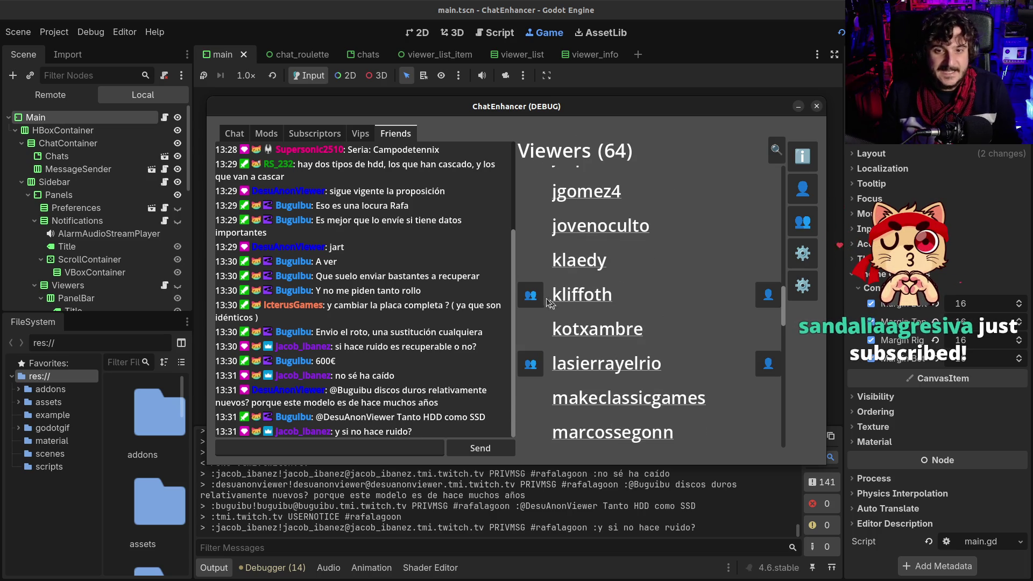
scroll(697, 318, "down", 2)
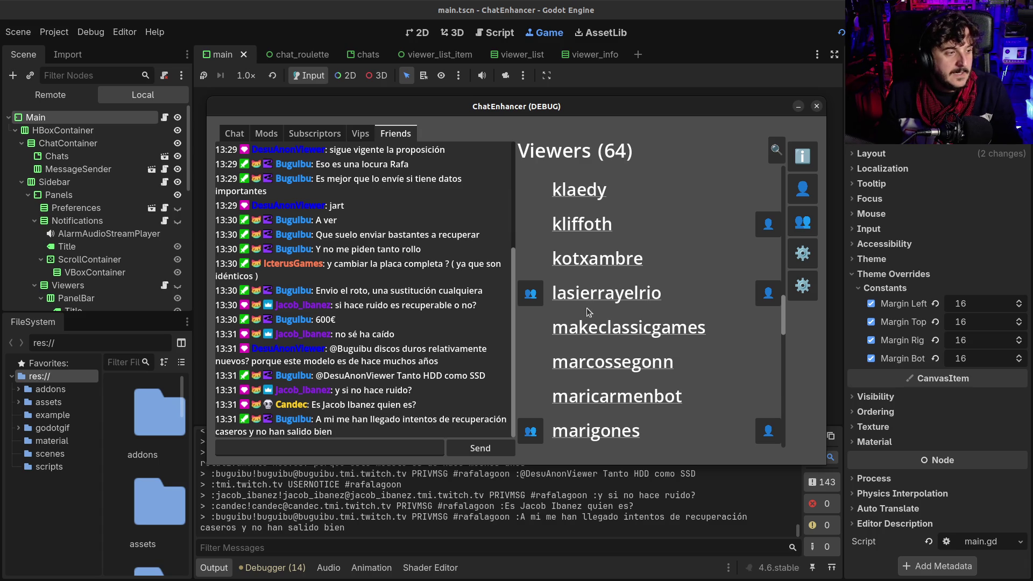
scroll(691, 360, "down", 2)
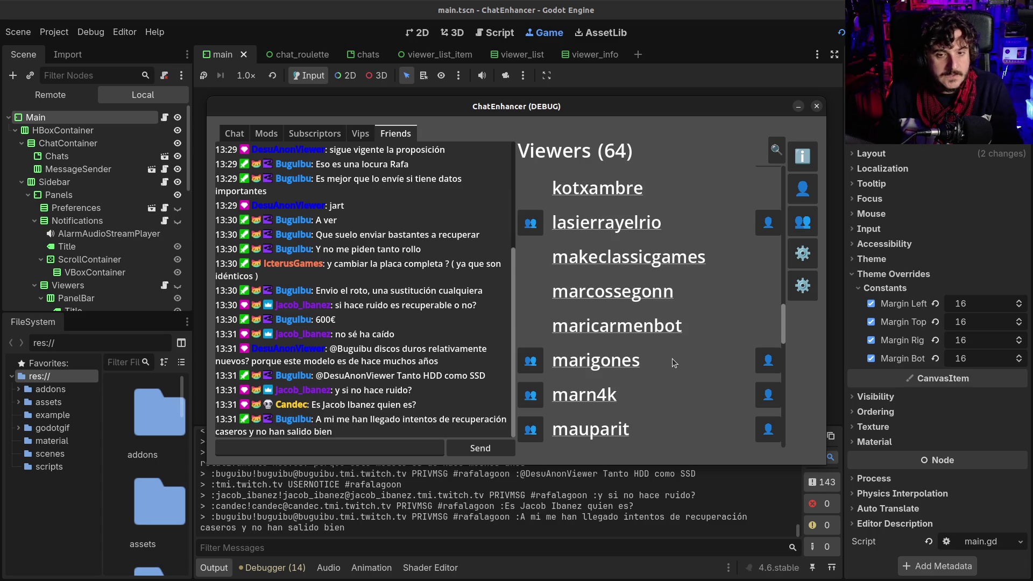
scroll(673, 358, "up", 1)
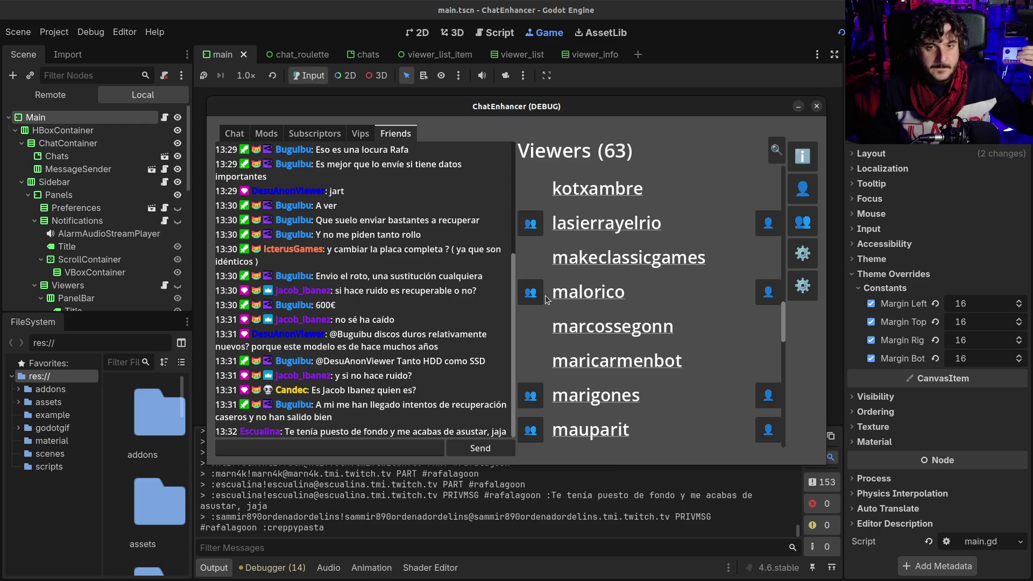
scroll(549, 321, "down", 1)
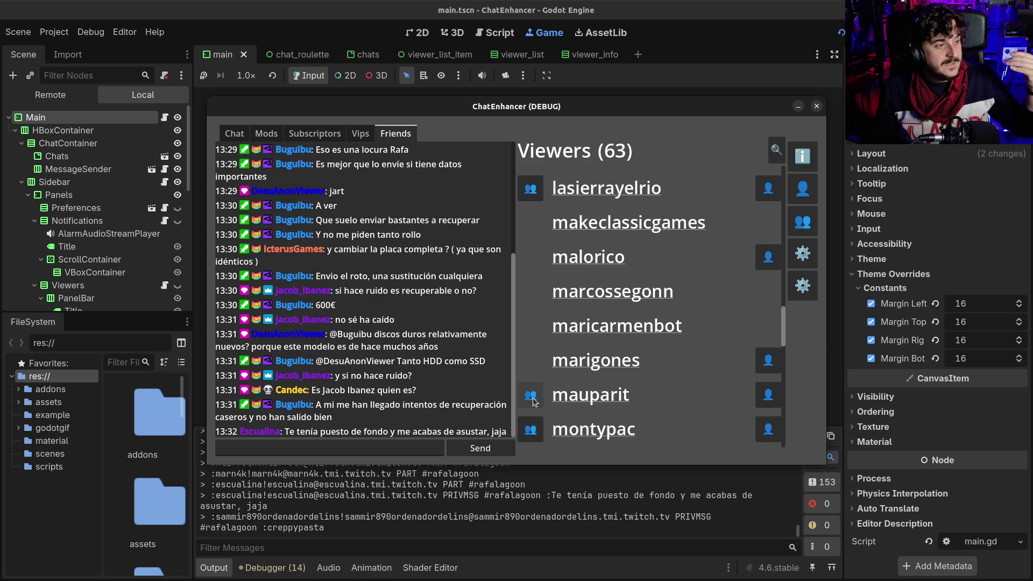
scroll(533, 401, "down", 2)
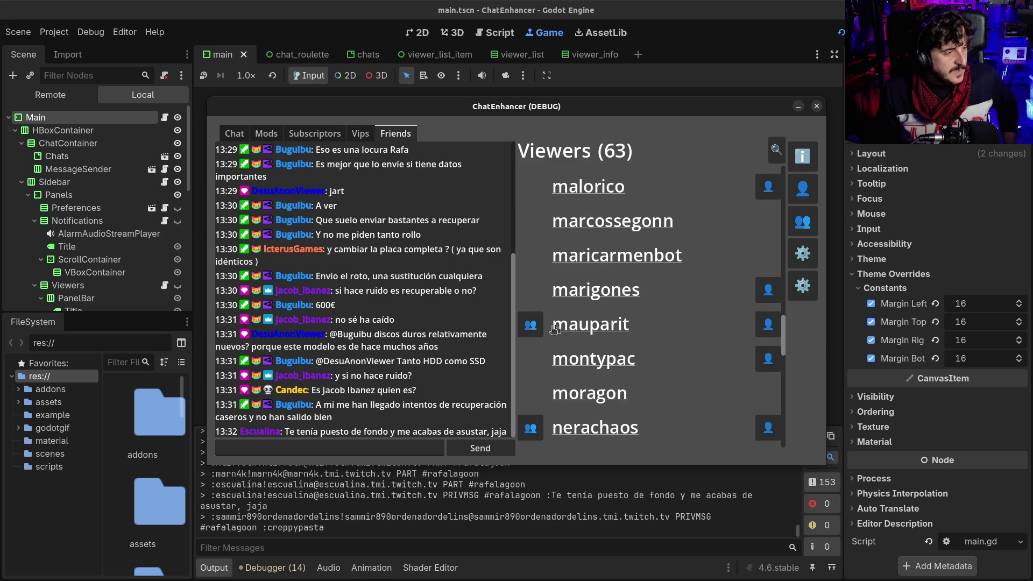
scroll(592, 284, "up", 4)
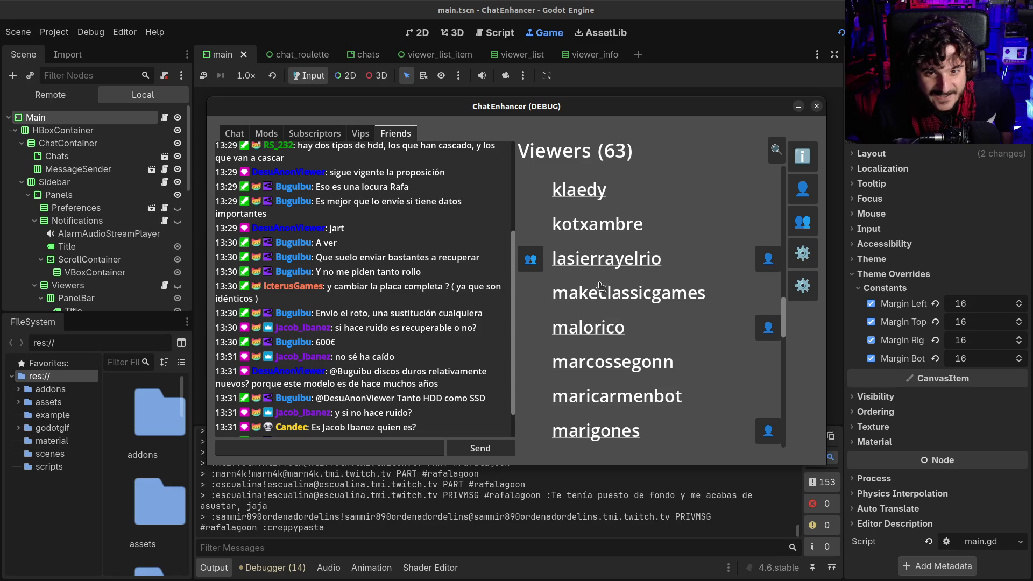
scroll(619, 298, "down", 10)
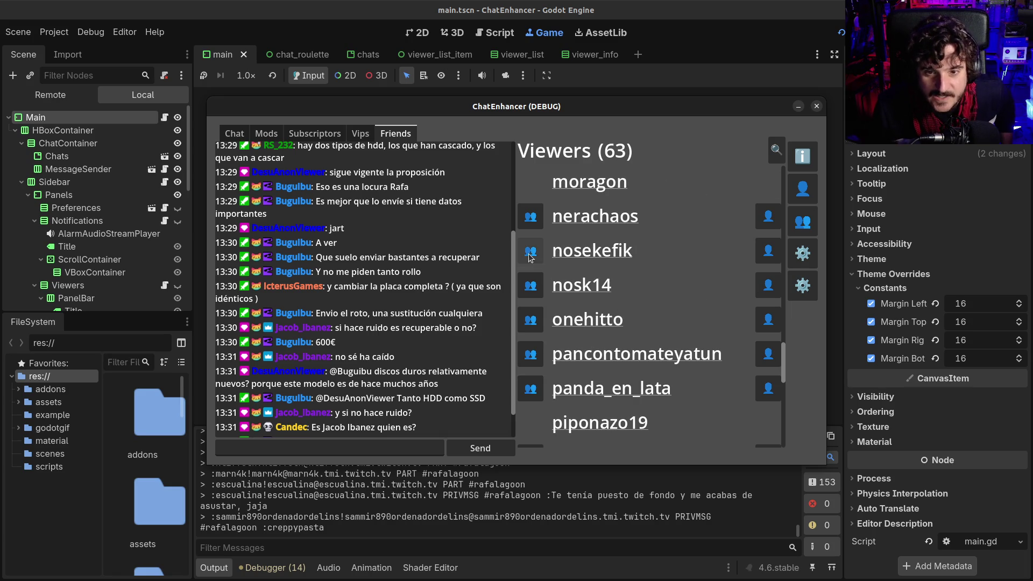
left_click(530, 388)
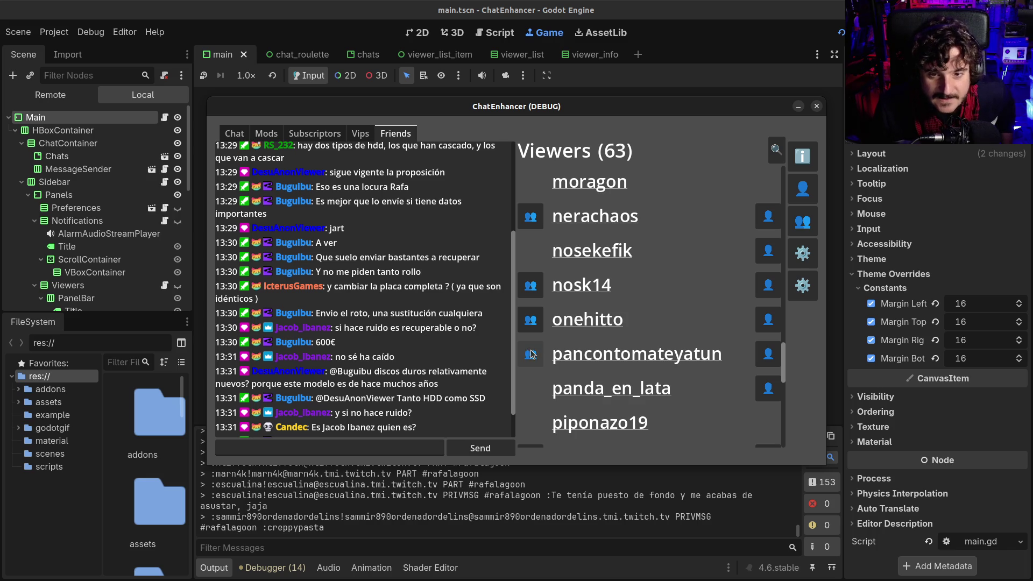
left_click(531, 286)
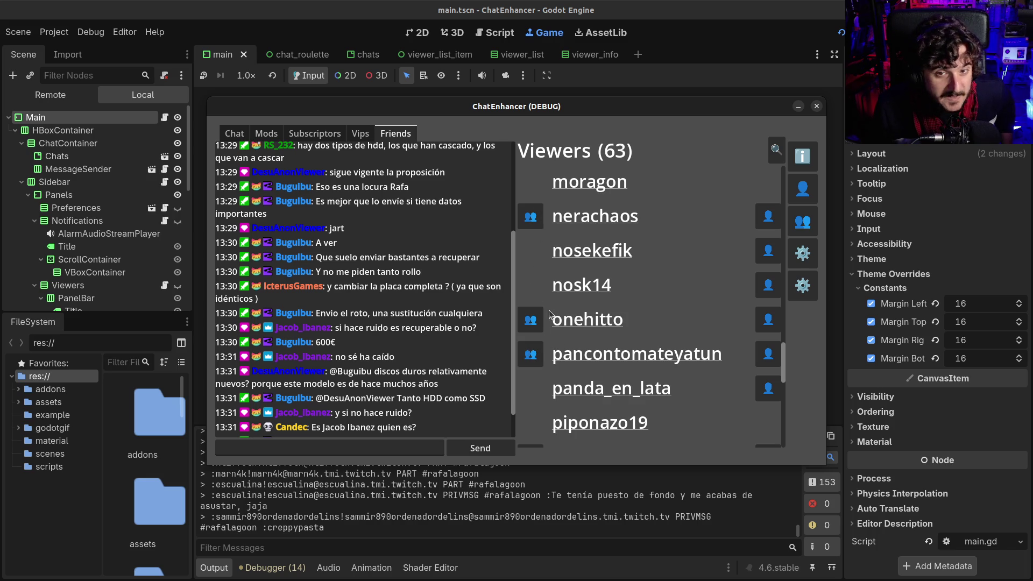
scroll(553, 272, "down", 4)
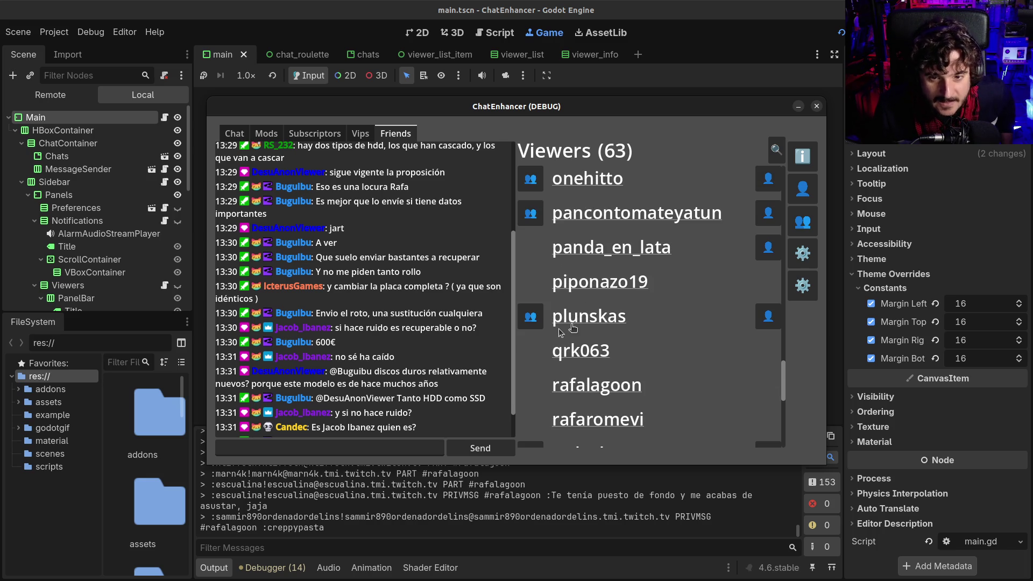
scroll(539, 321, "up", 2)
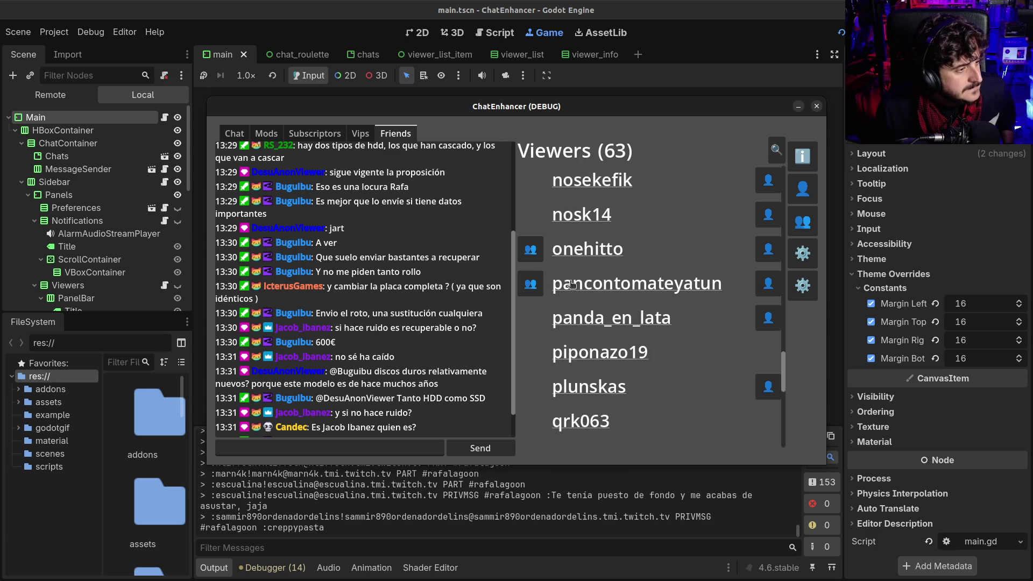
scroll(562, 254, "down", 1)
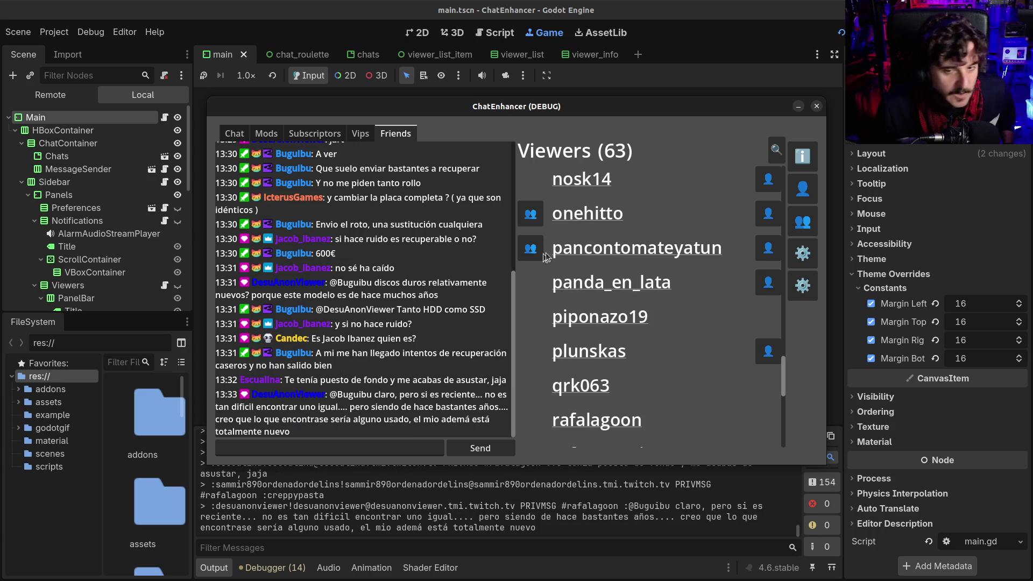
scroll(629, 254, "up", 2)
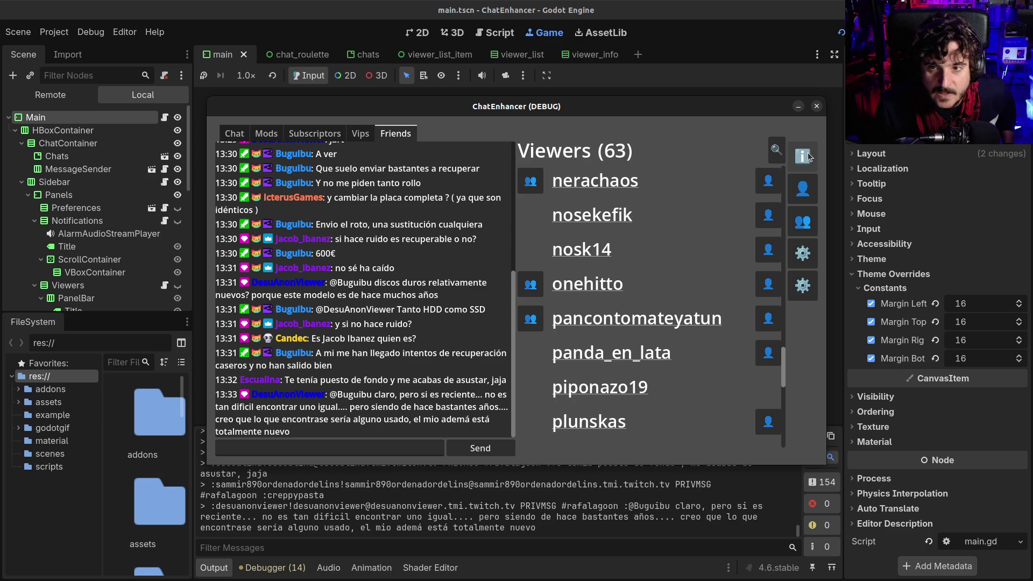
- Show the Chat tab in ChatEnhancer, then stop the running project with F8
left_click(234, 133)
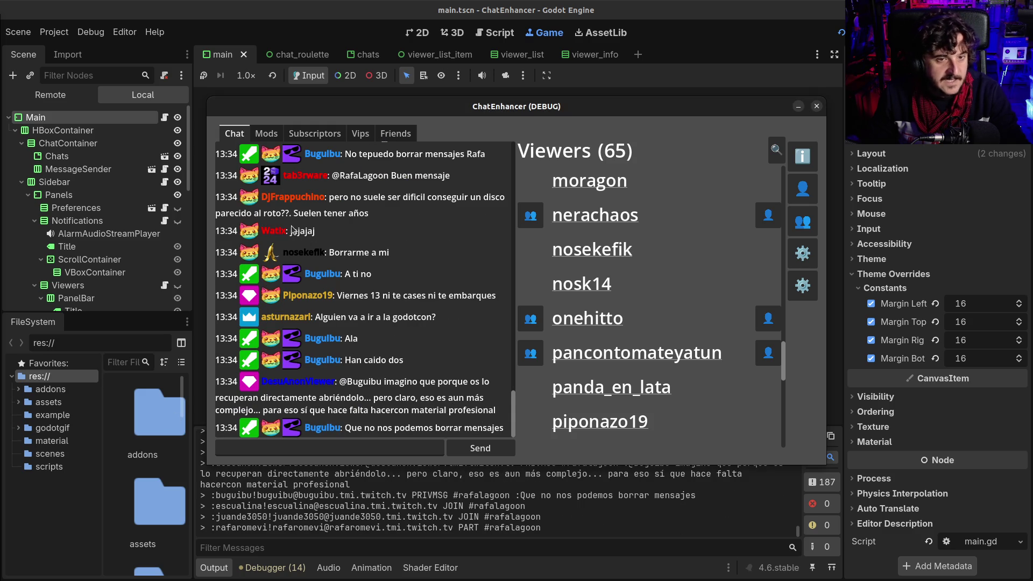
key("F8")
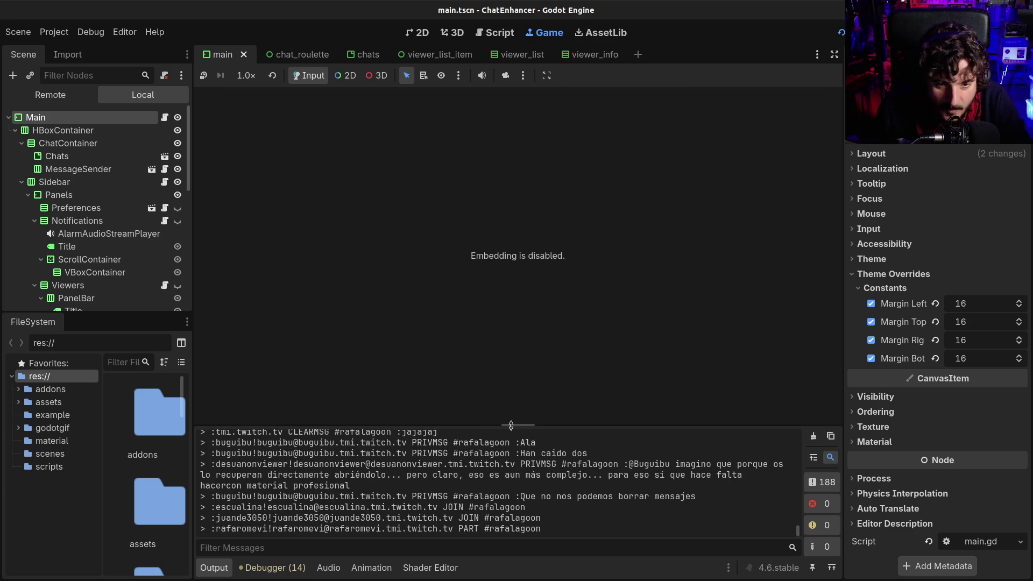
- Enlarge the Output log and select parts of the CLEARMSG log lines
left_click_drag(511, 425, 511, 210)
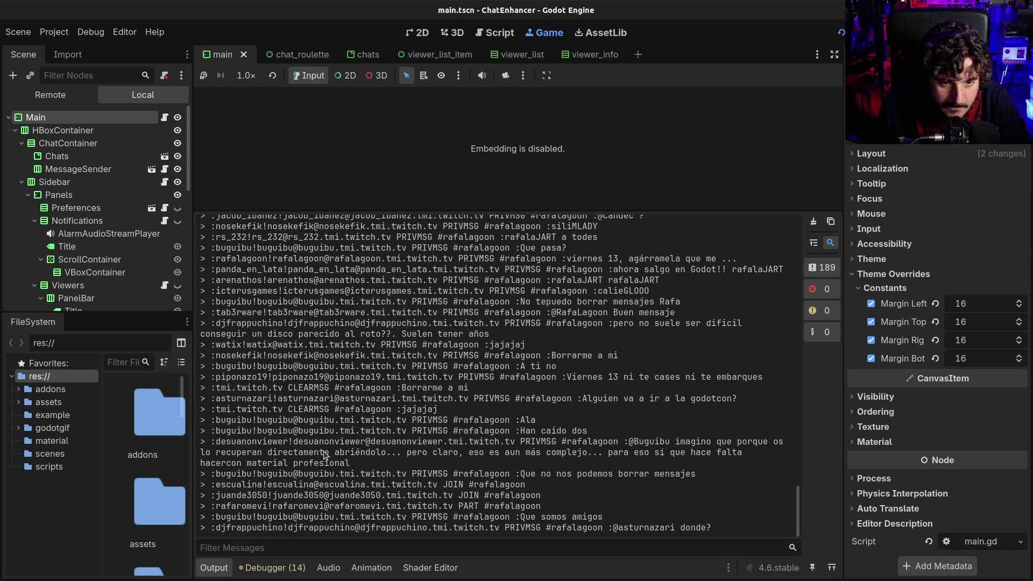
mouse_move(246, 399)
left_mouse_down()
mouse_move(439, 398)
mouse_move(198, 388)
left_mouse_up()
left_click(326, 398)
double_click(311, 398)
left_click(311, 398)
left_click(399, 388)
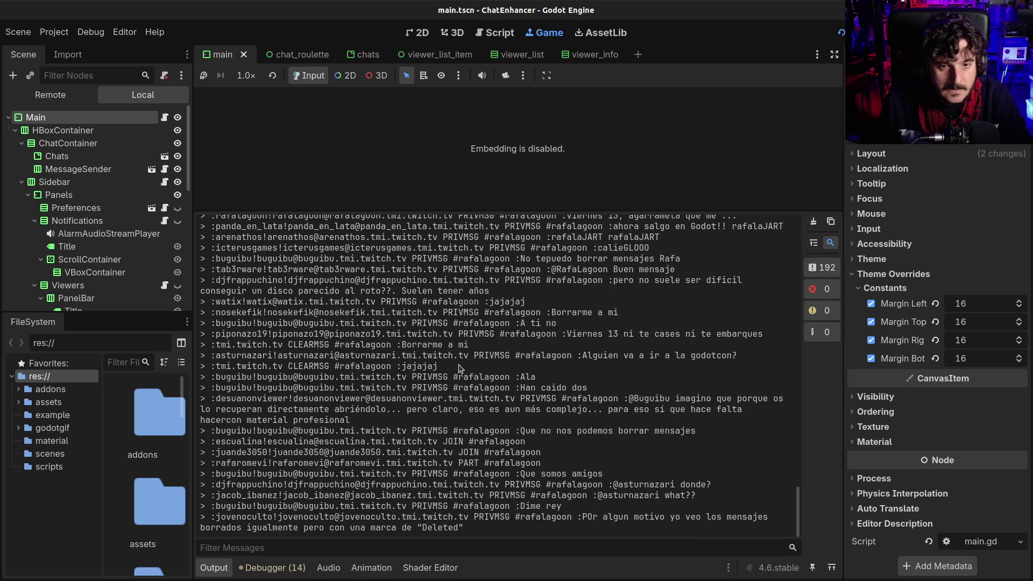
- Select the CLEARMSG jajajaj log line, then shrink the Output panel to enlarge the game area
left_click_drag(484, 367, 215, 354)
double_click(311, 368)
left_click(311, 368)
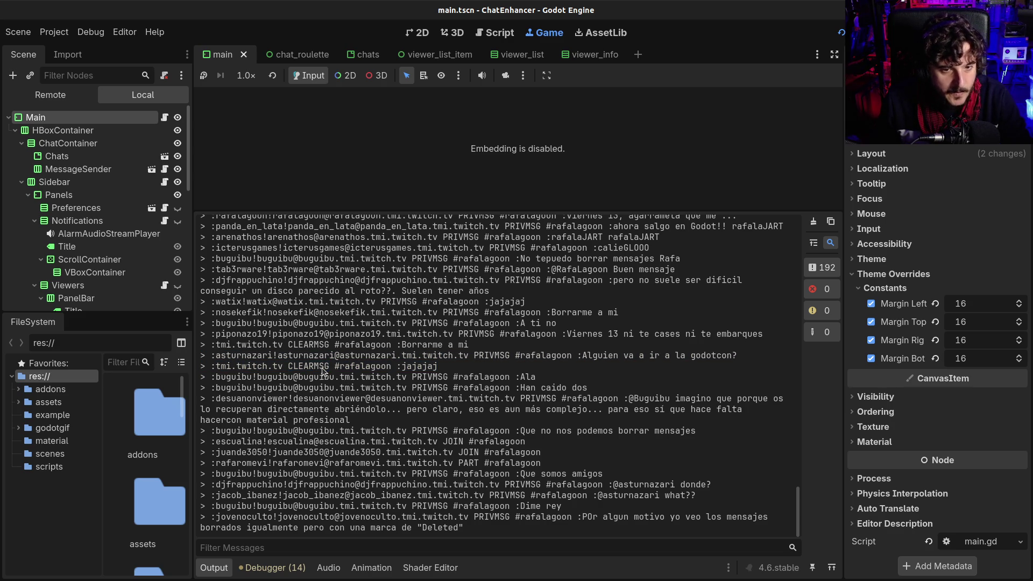
left_click_drag(341, 367, 466, 369)
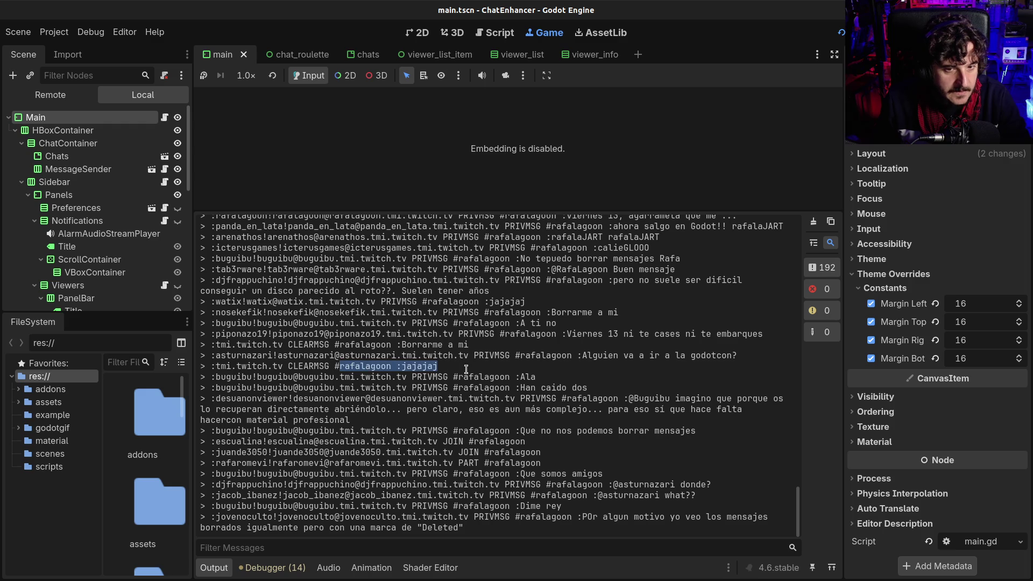
mouse_move(217, 358)
left_mouse_down()
mouse_move(297, 367)
mouse_move(440, 359)
left_mouse_up()
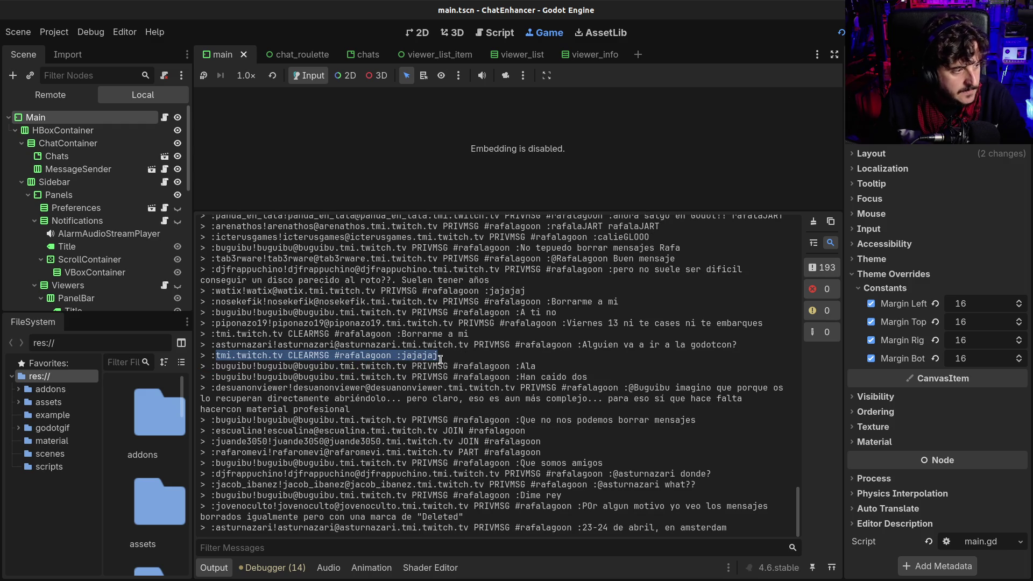
left_click(491, 358)
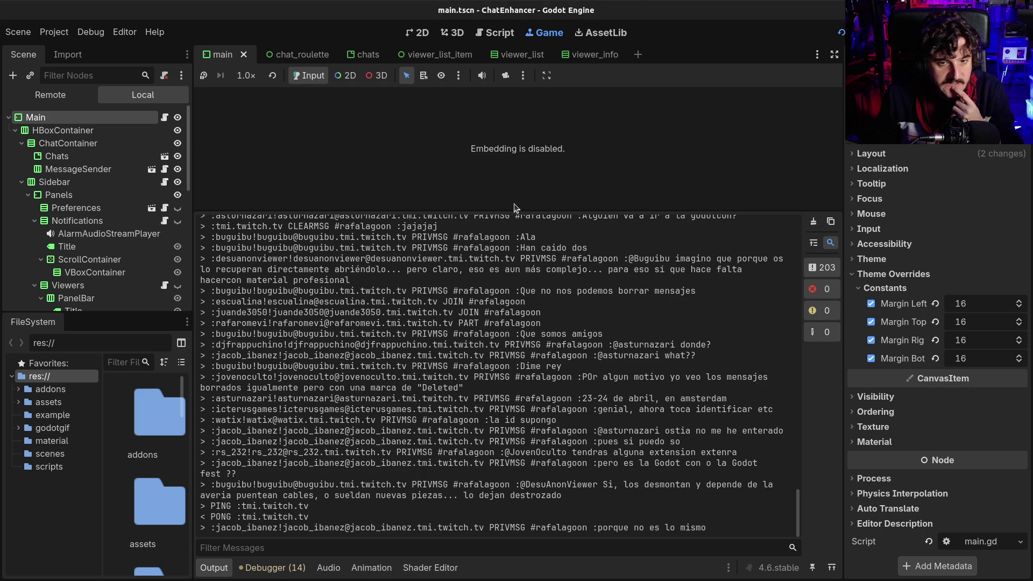
left_click_drag(514, 210, 514, 417)
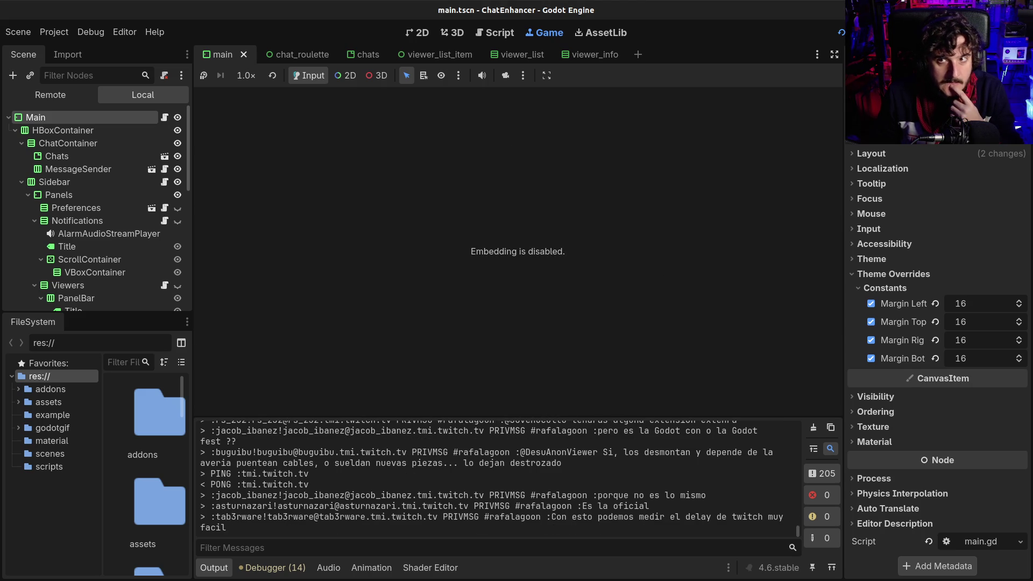
key("F8")
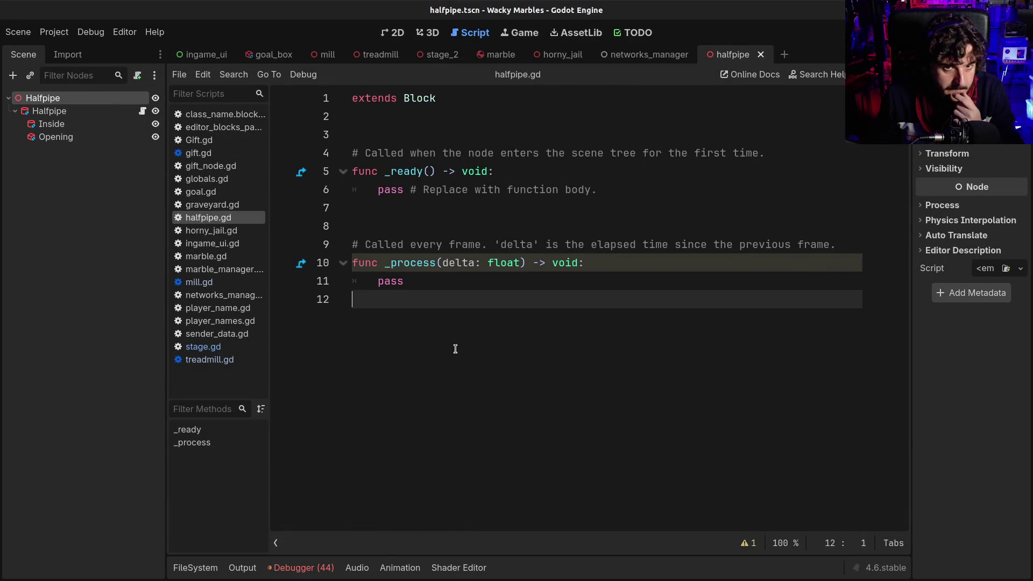
- Switch to the halfpipe scene's 3D view
left_click(435, 36)
scroll(438, 265, "down", 3)
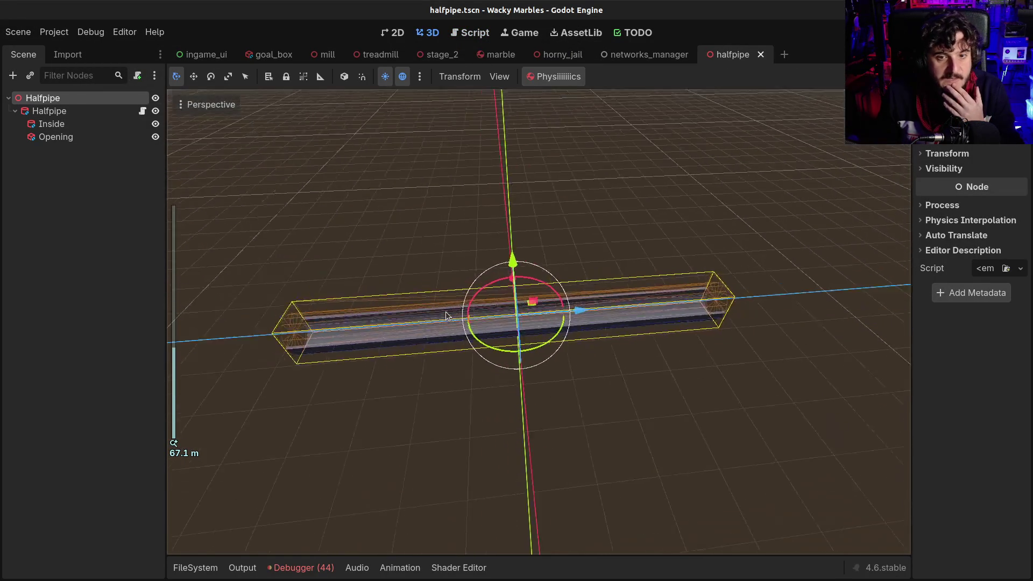
- Turn on Use Collision for the child Halfpipe cylinder
mouse_move(421, 300)
left_mouse_down()
mouse_move(598, 248)
mouse_move(631, 221)
mouse_move(595, 237)
mouse_move(544, 233)
mouse_move(484, 269)
mouse_move(459, 309)
left_mouse_up()
left_click(36, 119)
left_click(34, 111)
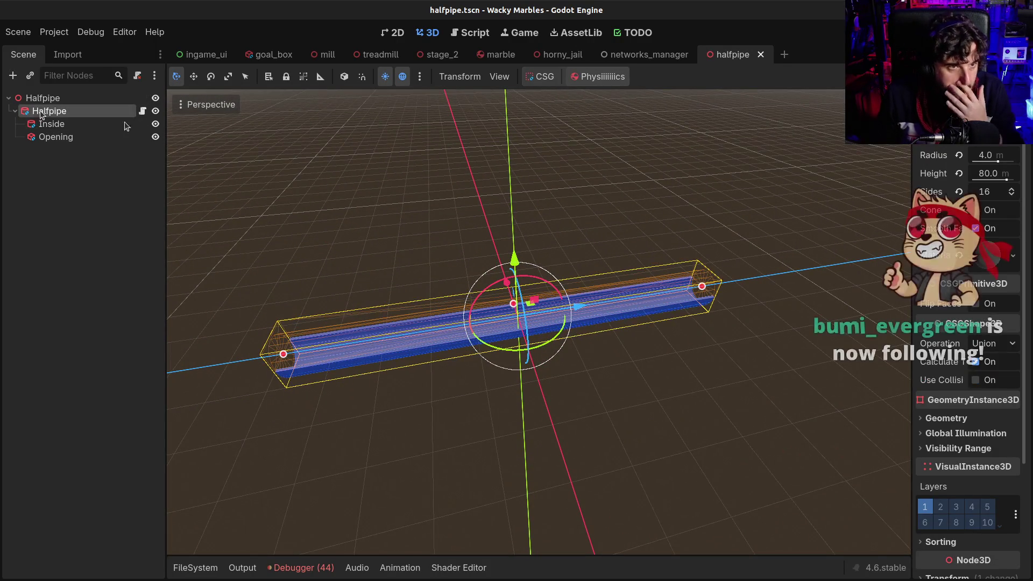
left_click_drag(913, 232, 861, 233)
left_click(950, 380)
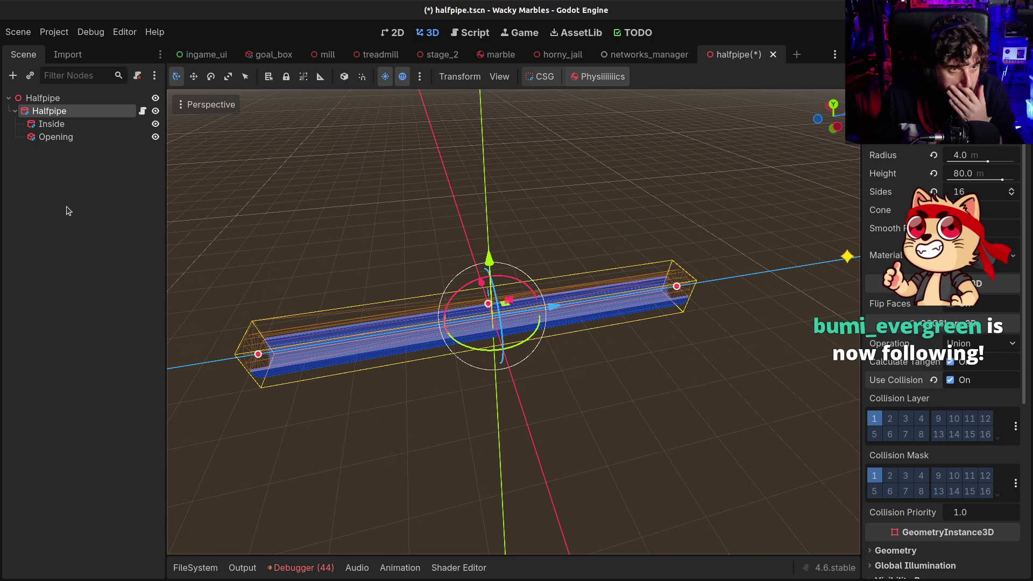
- Select the root Halfpipe node and begin attaching a script to it
left_click(52, 124)
left_click(58, 138)
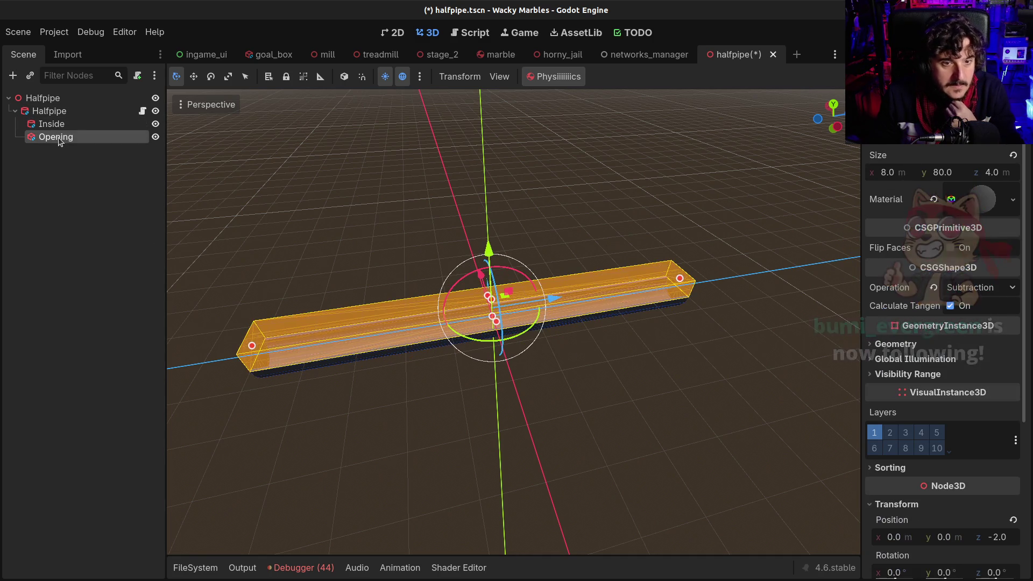
mouse_move(323, 350)
left_mouse_down()
mouse_move(482, 244)
mouse_move(424, 272)
left_mouse_up()
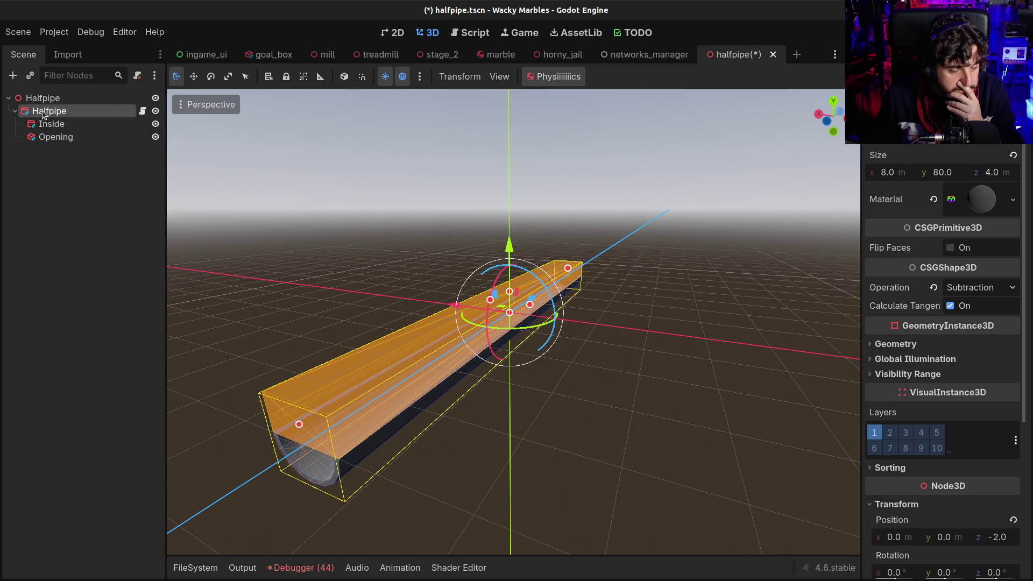
left_click(43, 112)
left_click(86, 98)
left_click(123, 110)
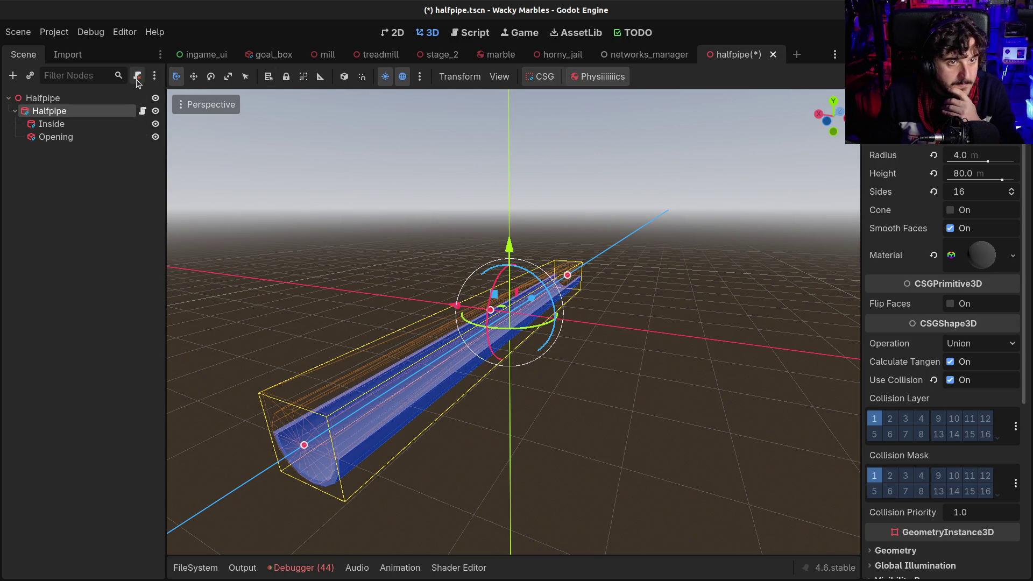
left_click(81, 98)
left_click(138, 76)
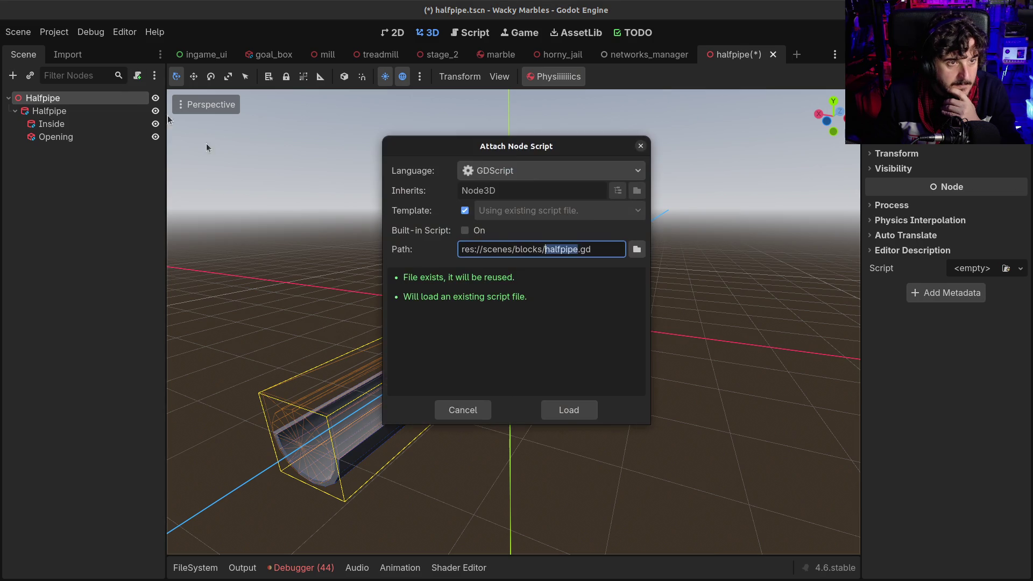
- Load the existing halfpipe.gd onto the root Halfpipe node and save
left_click(566, 410)
double_click(414, 99)
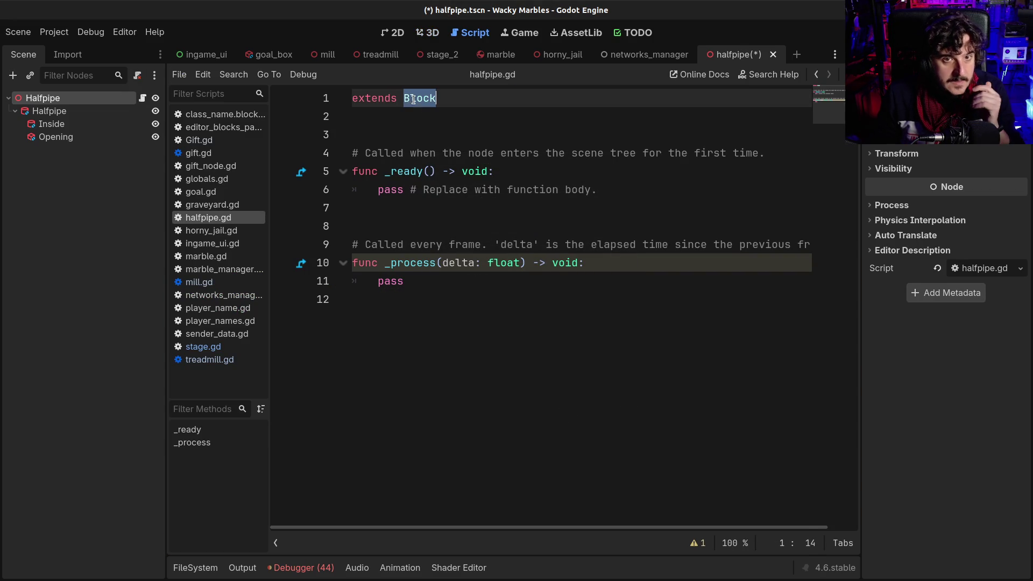
key("ctrl+s")
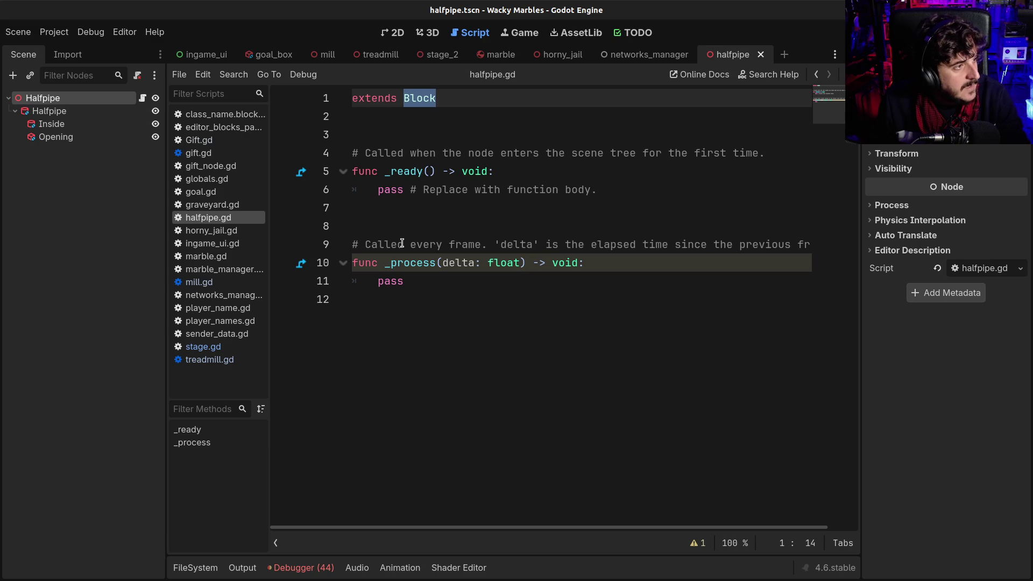
- Review the _ready and _process functions in halfpipe.gd, then return to the 3D view
left_click(465, 311)
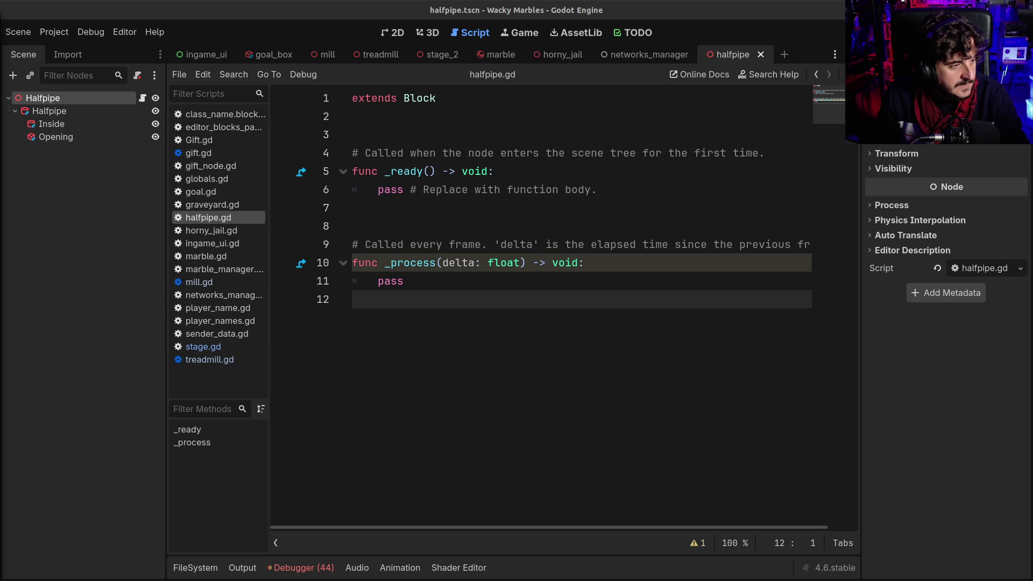
left_click(531, 262)
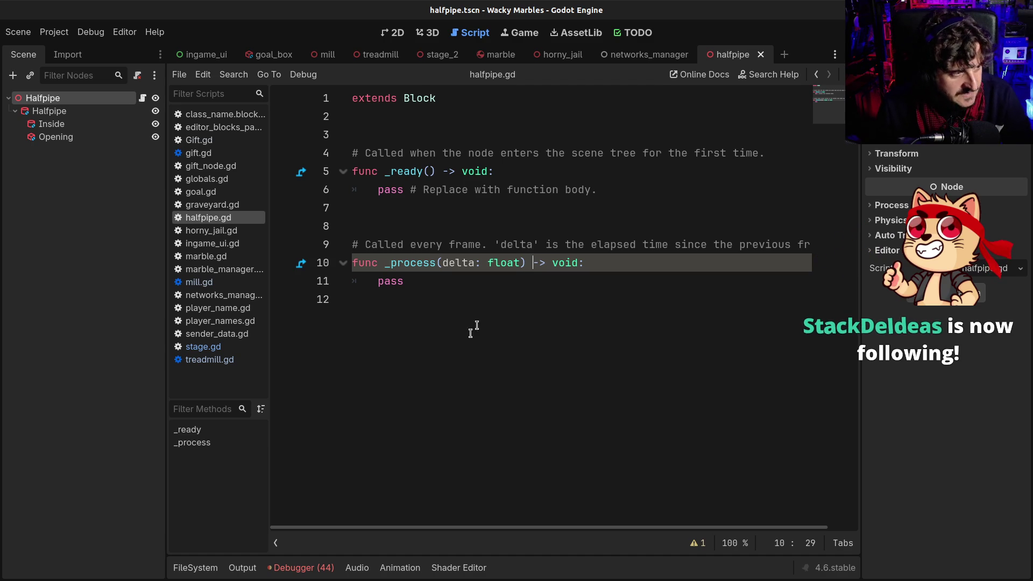
left_click(415, 263)
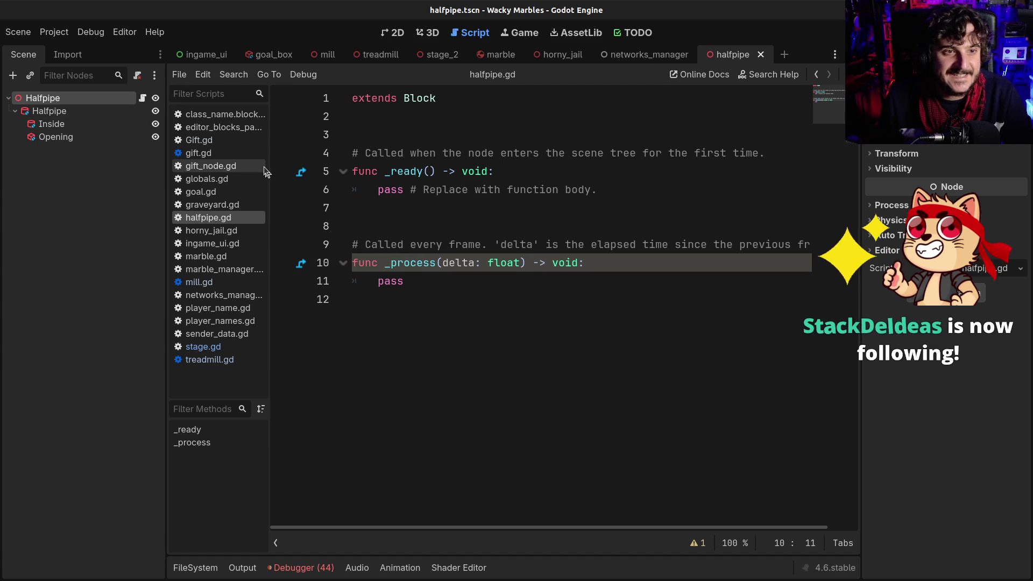
left_click(383, 190)
left_click(427, 32)
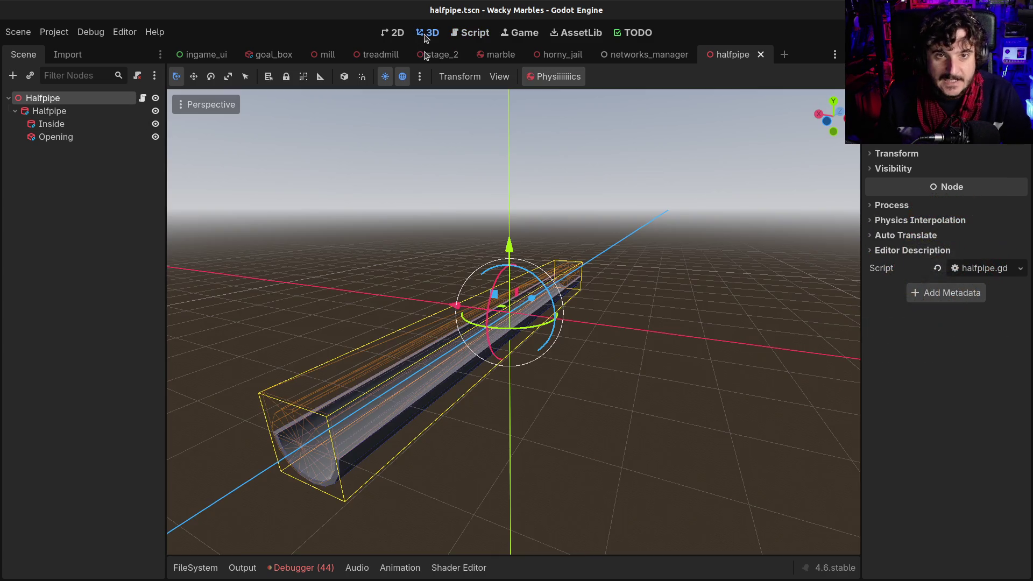
- Raise the Inside cylinder, undo a trial move of the Opening box, and save the scene
left_click_drag(584, 376, 445, 387)
scroll(415, 346, "down", 2)
left_click(48, 111)
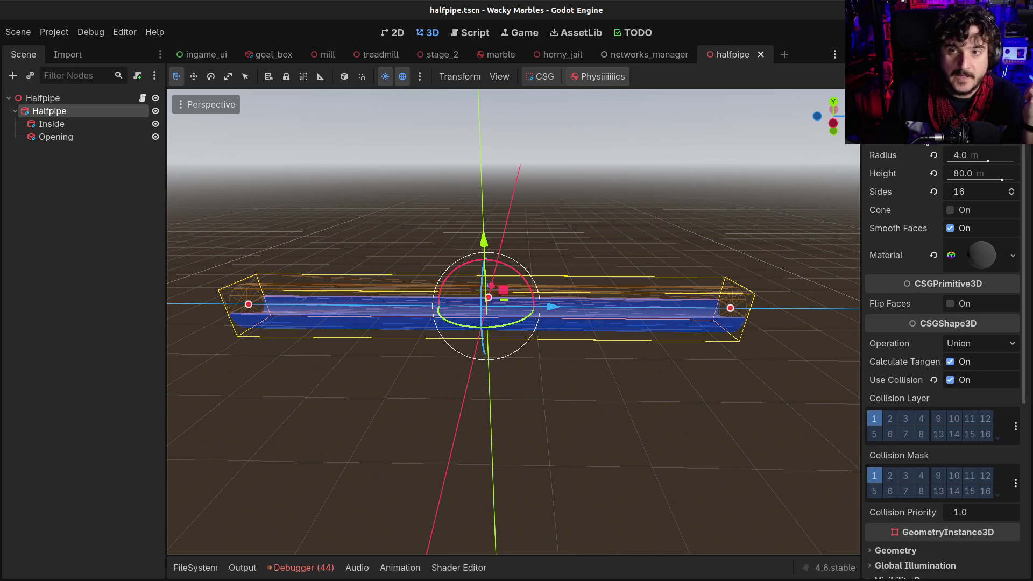
mouse_move(462, 323)
left_mouse_down()
mouse_move(422, 311)
mouse_move(497, 269)
left_mouse_up()
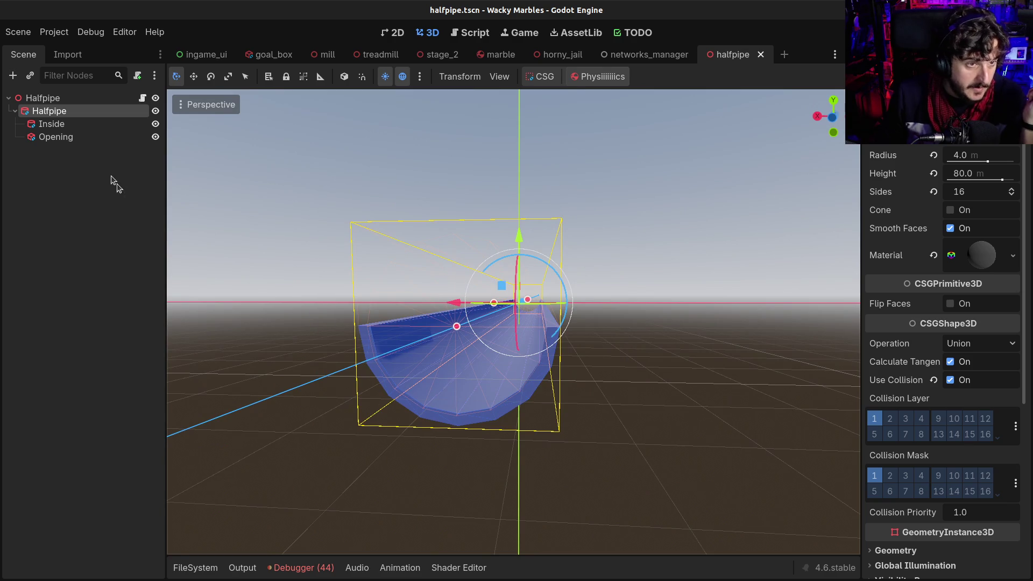
left_click(57, 124)
left_click_drag(514, 232, 500, 137)
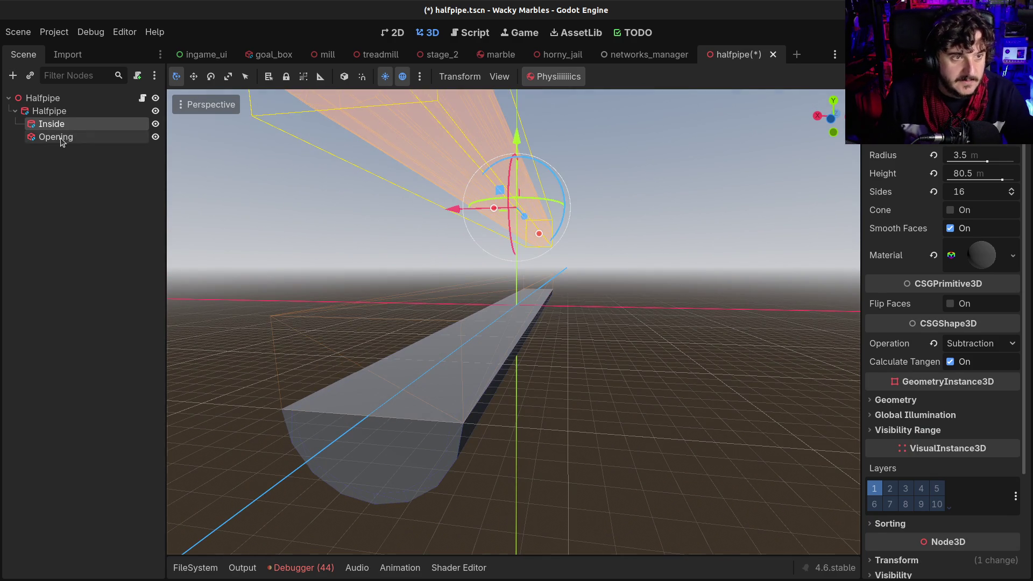
left_click(60, 137)
left_click_drag(517, 228, 515, 129)
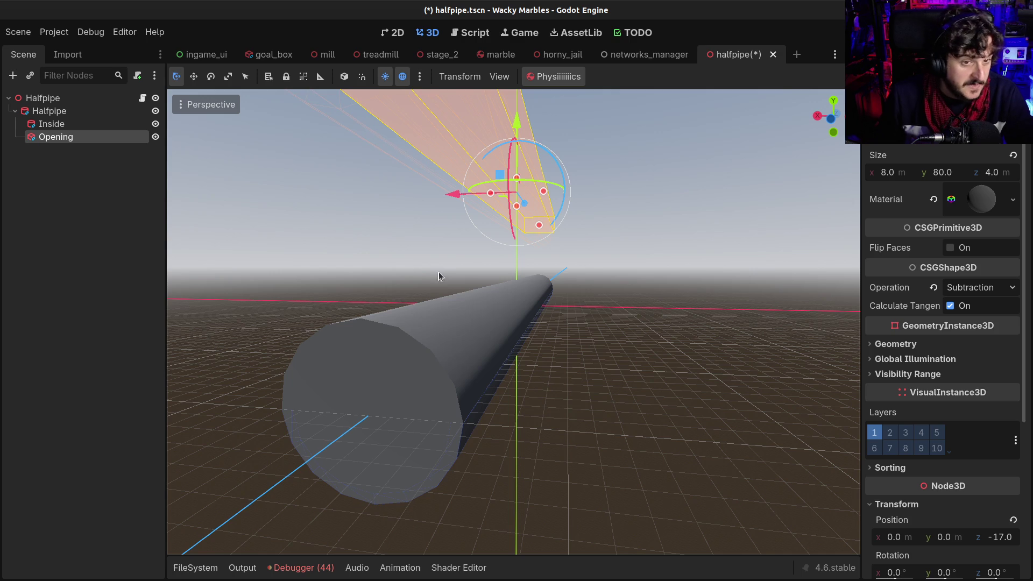
key("ctrl+z")
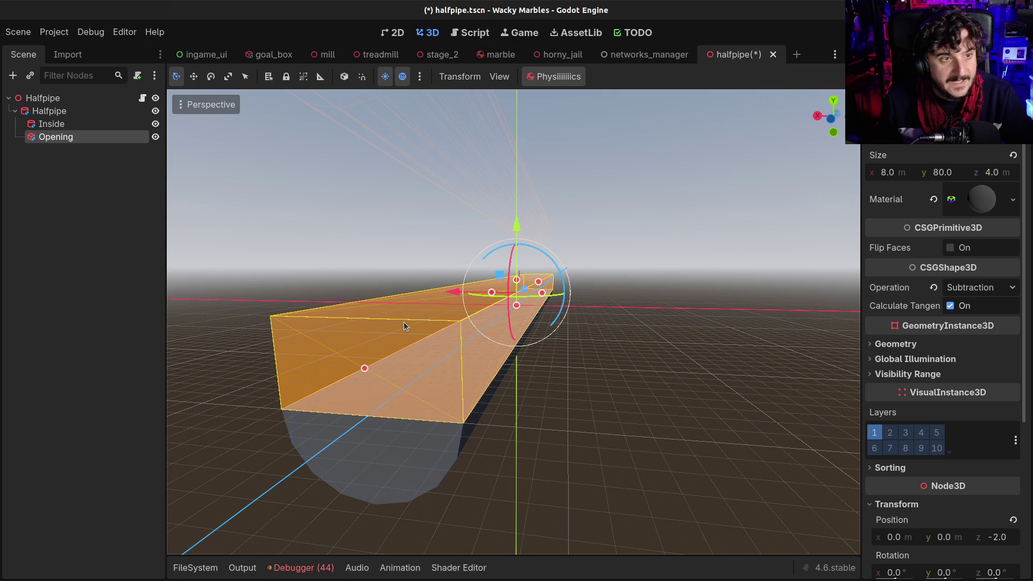
key("ctrl+s")
- Select the Opening box and centre the view on it
mouse_move(441, 392)
left_mouse_down()
mouse_move(349, 424)
mouse_move(265, 431)
mouse_move(295, 362)
mouse_move(286, 342)
mouse_move(441, 305)
mouse_move(394, 351)
left_mouse_up()
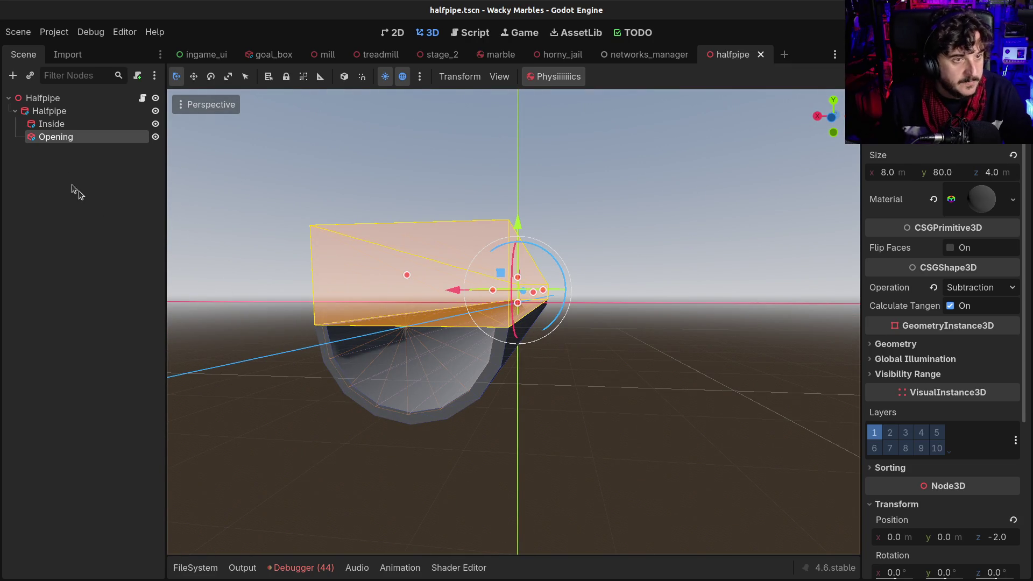
left_click(52, 124)
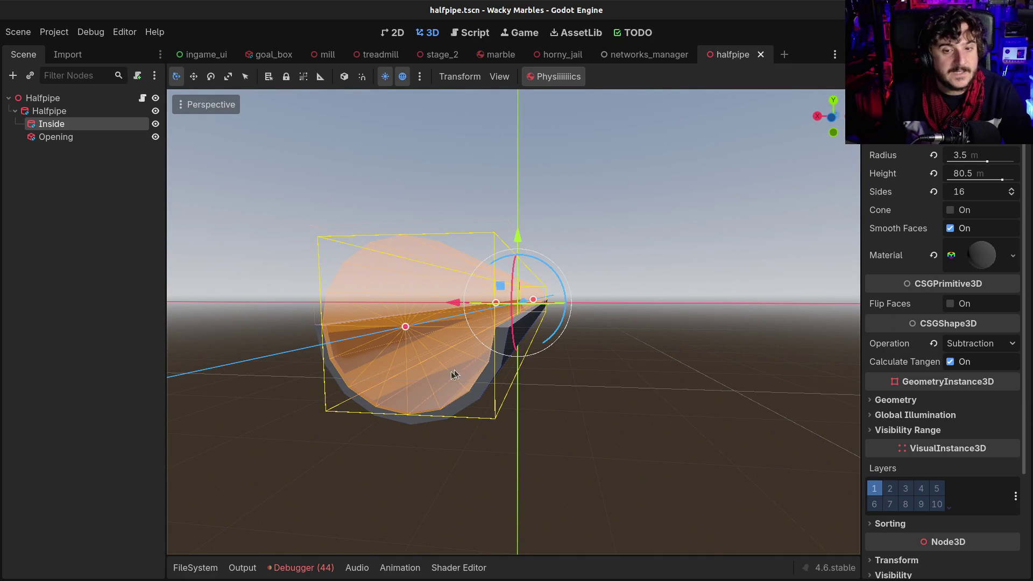
left_click(61, 138)
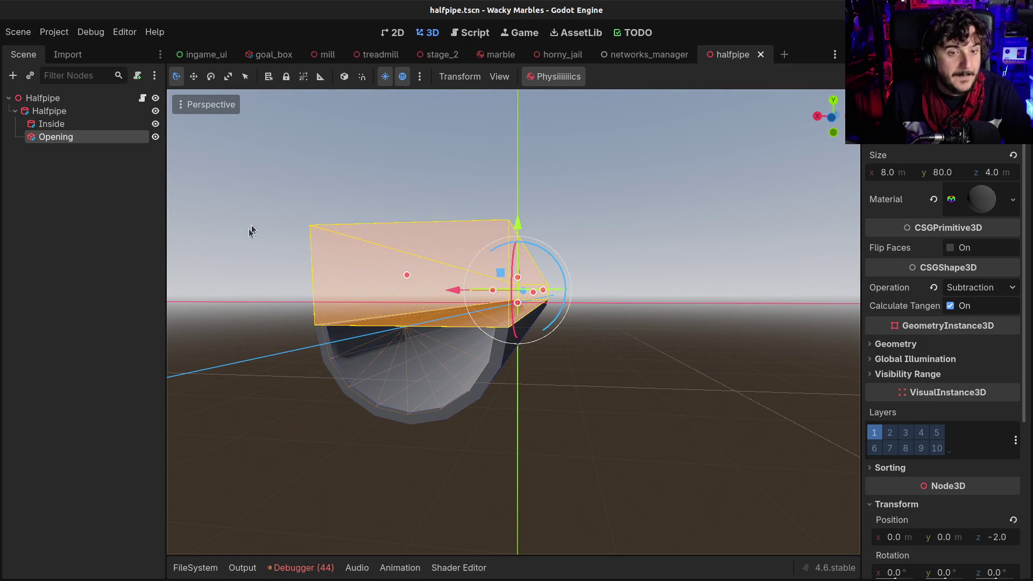
key("f")
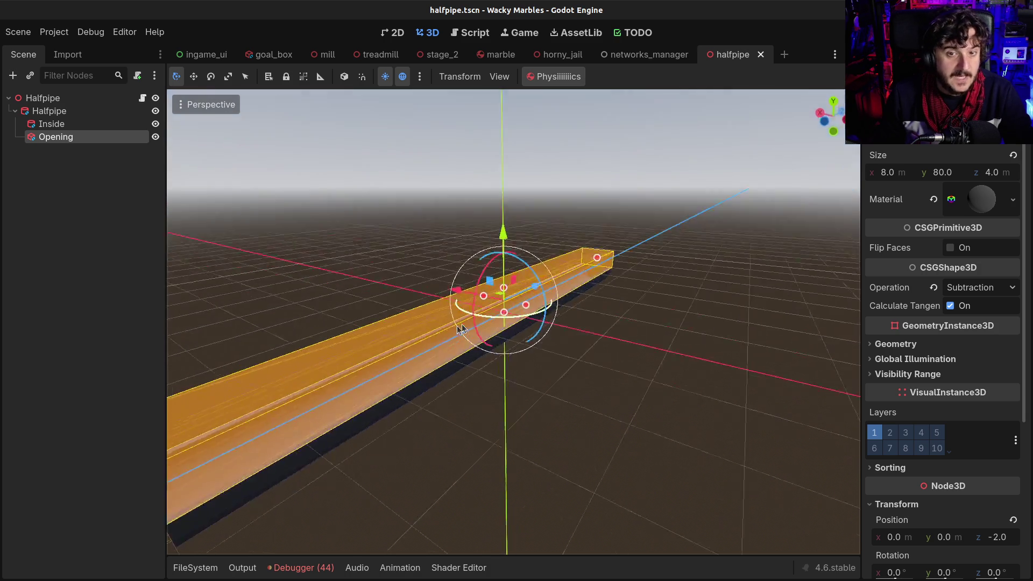
scroll(420, 327, "down", 3)
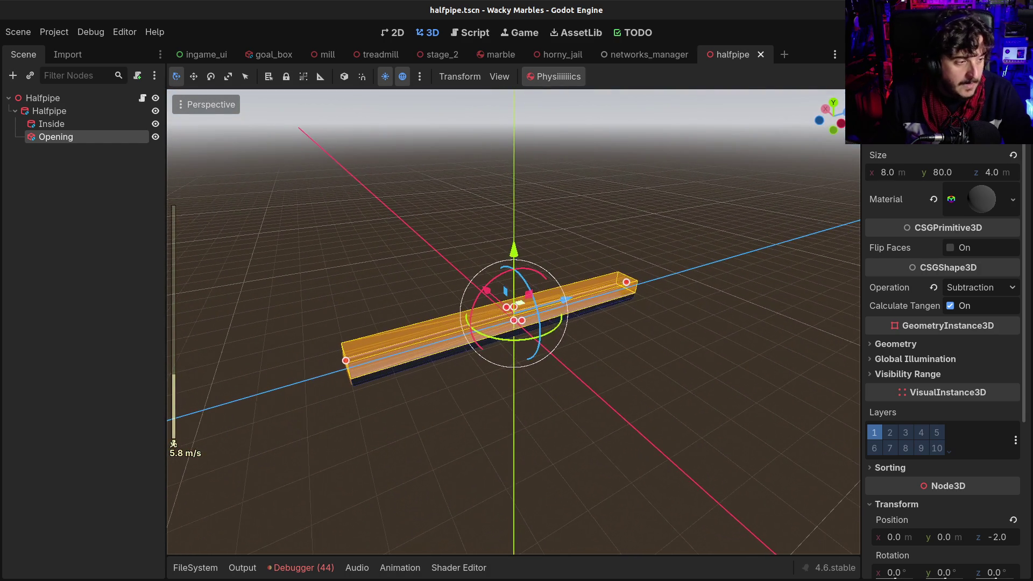
scroll(358, 340, "up", 2)
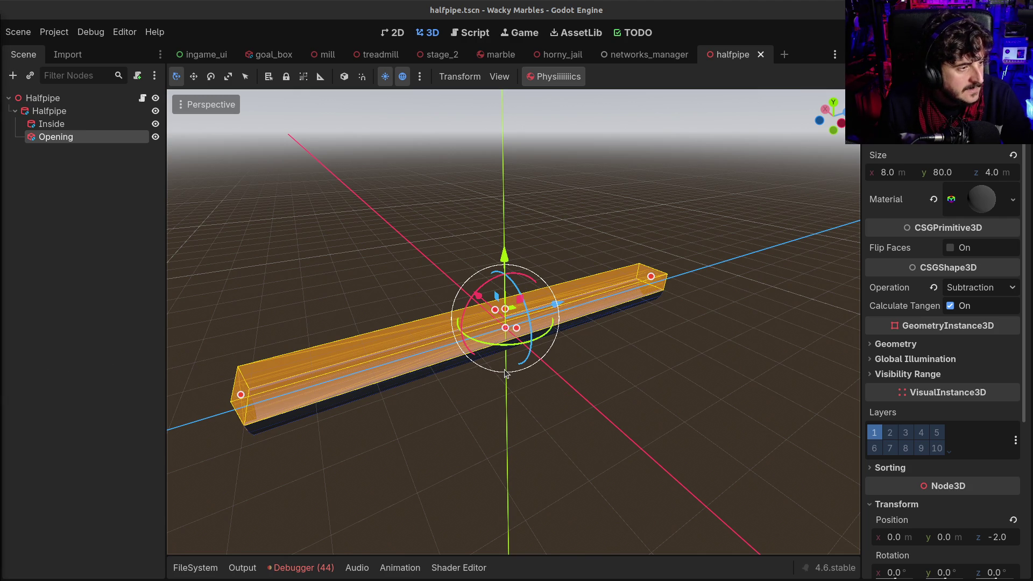
- Inspect the halfpipe's root, child and Inside nodes from new angles, then open stage_2
mouse_move(493, 366)
left_mouse_down()
mouse_move(522, 360)
mouse_move(377, 280)
mouse_move(242, 242)
left_mouse_up()
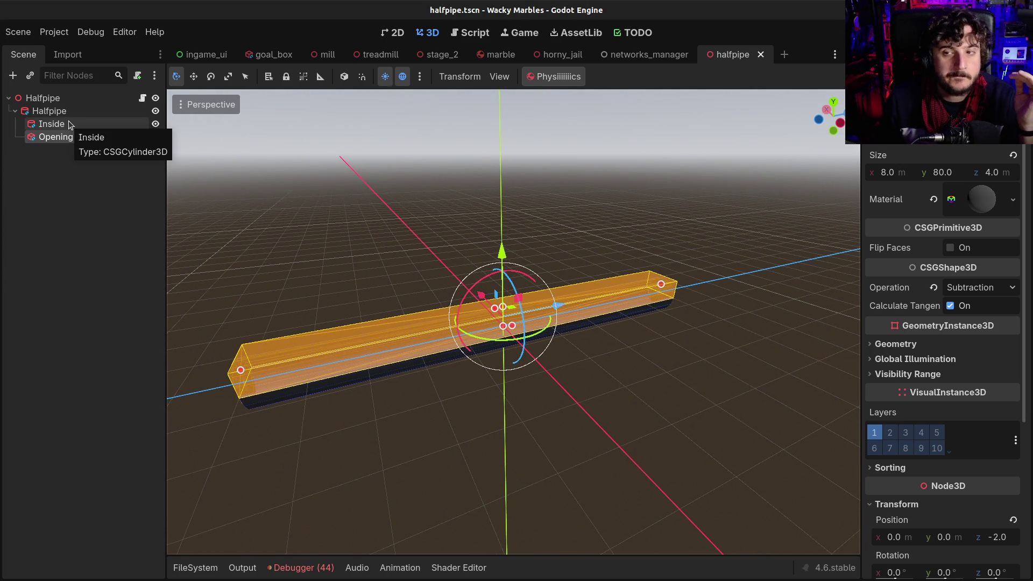
mouse_move(293, 299)
left_mouse_down()
mouse_move(405, 267)
mouse_move(392, 291)
mouse_move(320, 308)
left_mouse_up()
left_click(53, 101)
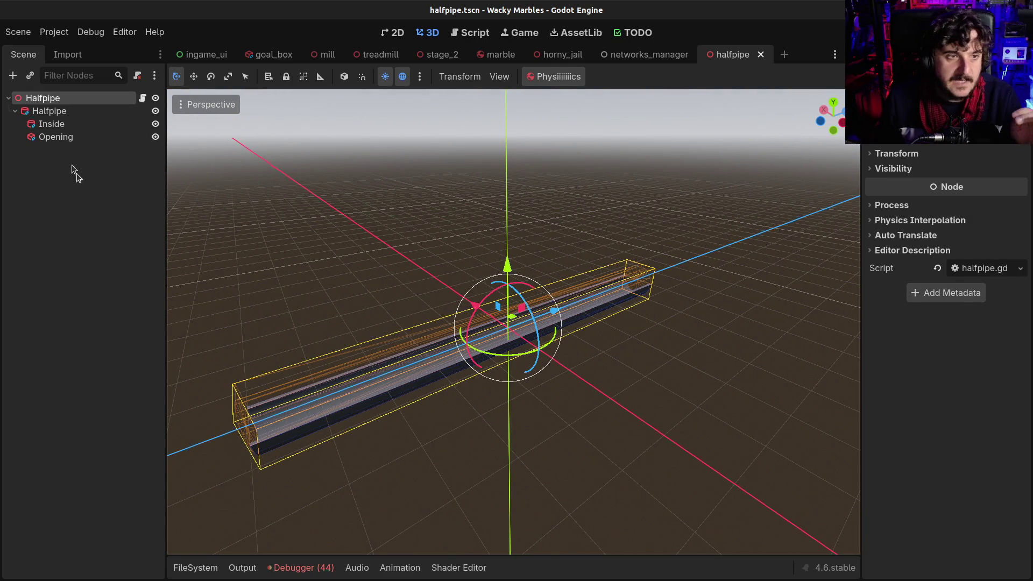
left_click(54, 111)
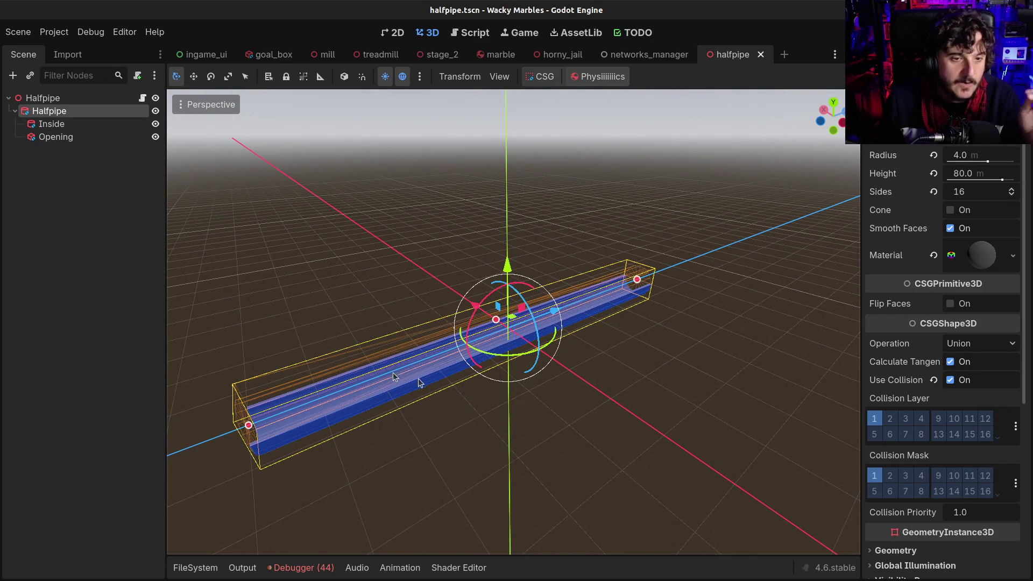
left_click(50, 125)
left_click(46, 101)
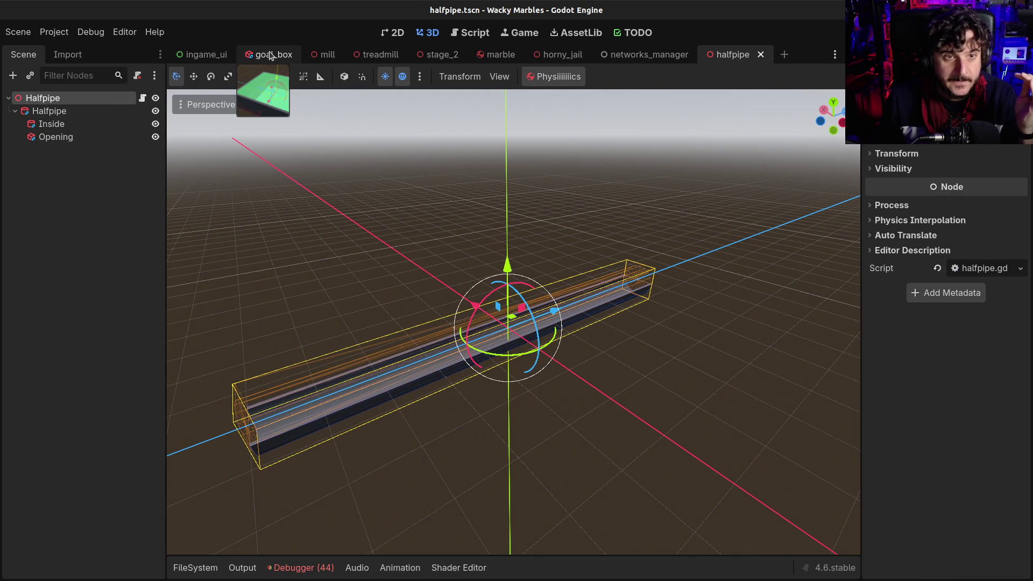
left_click(435, 55)
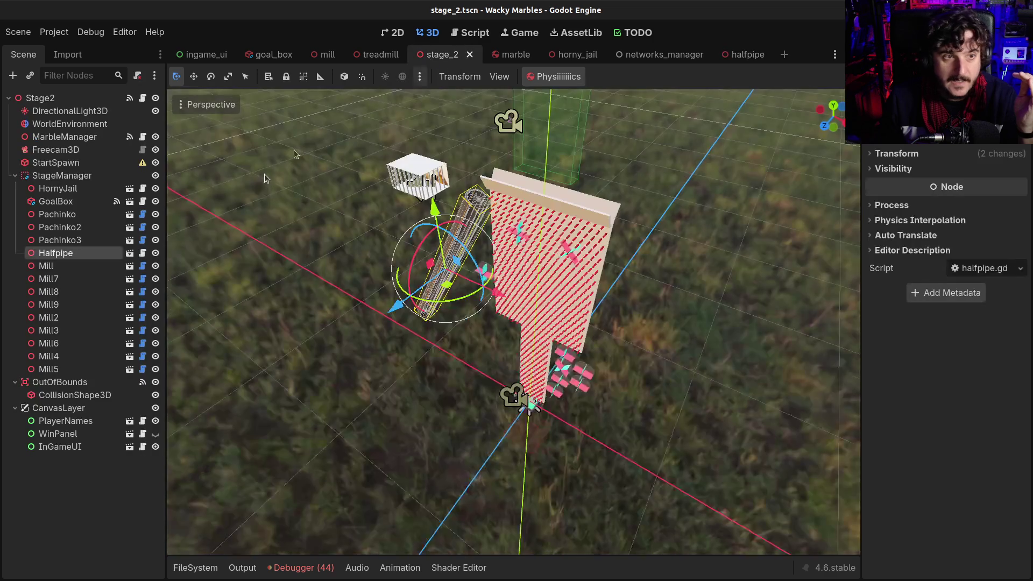
- Orbit around stage_2, then revisit the Halfpipe nodes in the halfpipe scene
scroll(439, 247, "up", 5)
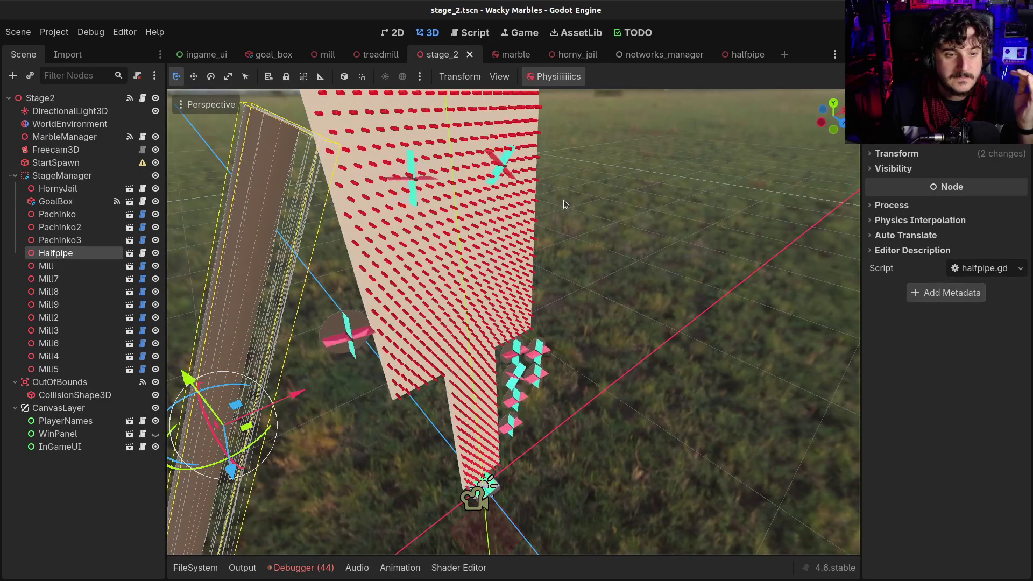
mouse_move(565, 204)
left_mouse_down()
mouse_move(455, 248)
mouse_move(416, 238)
mouse_move(395, 190)
left_mouse_up()
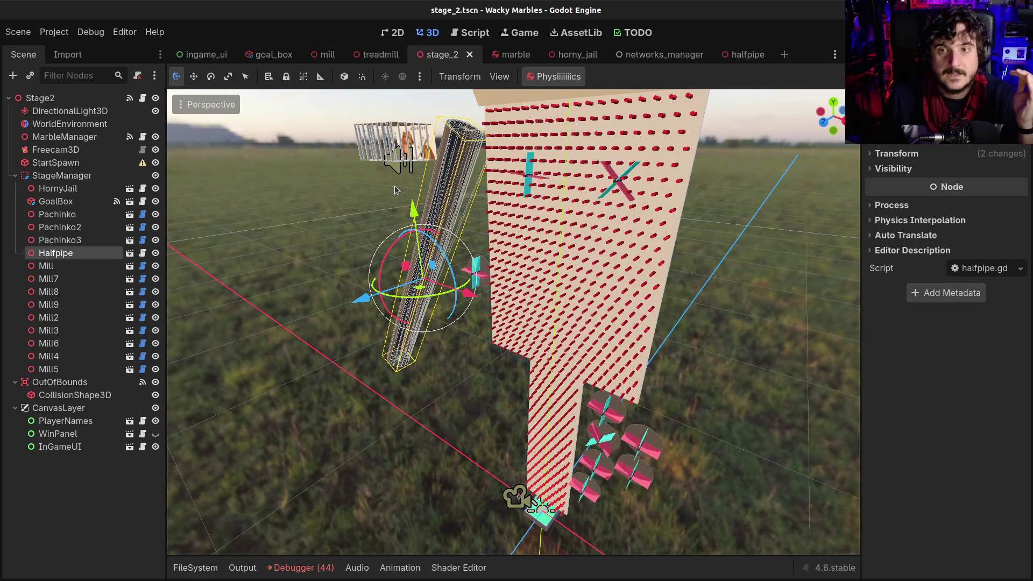
left_click(733, 55)
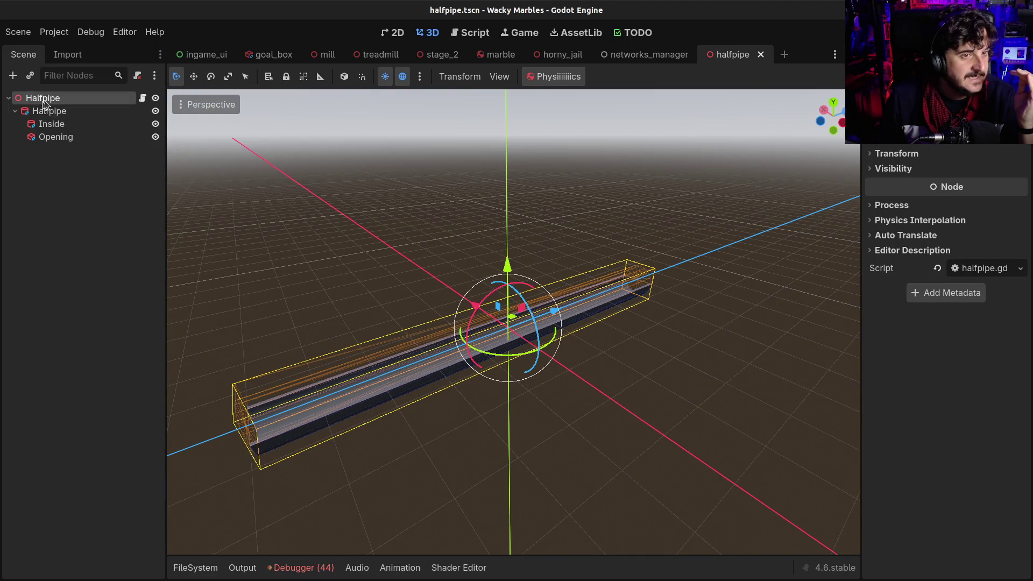
left_click(28, 110)
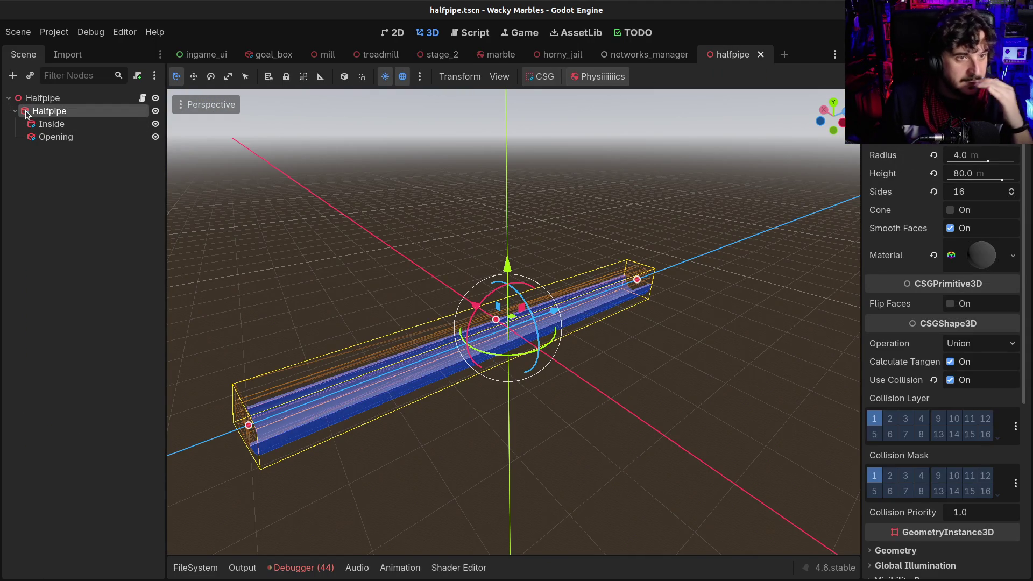
left_click(23, 95)
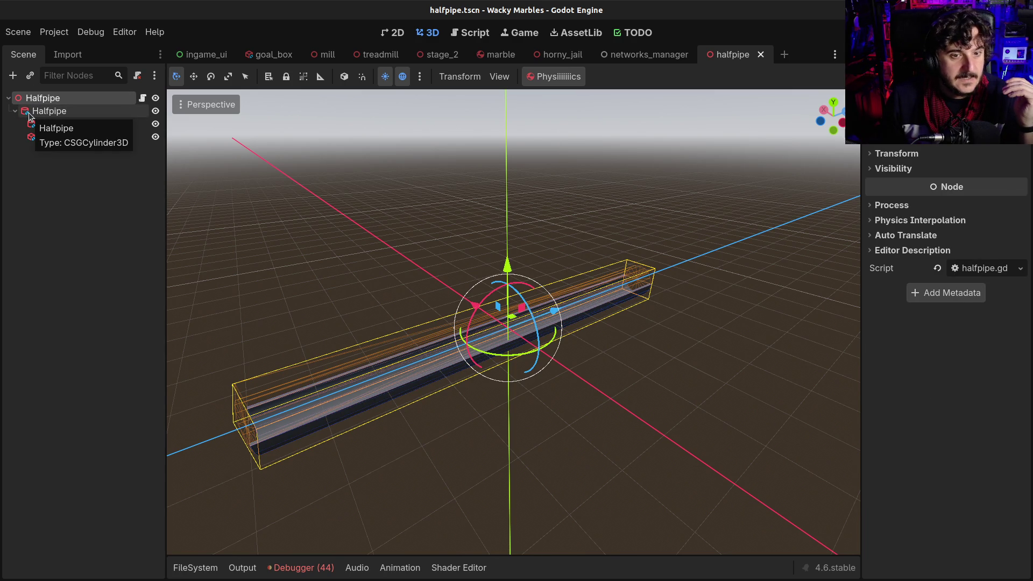
left_click(28, 112)
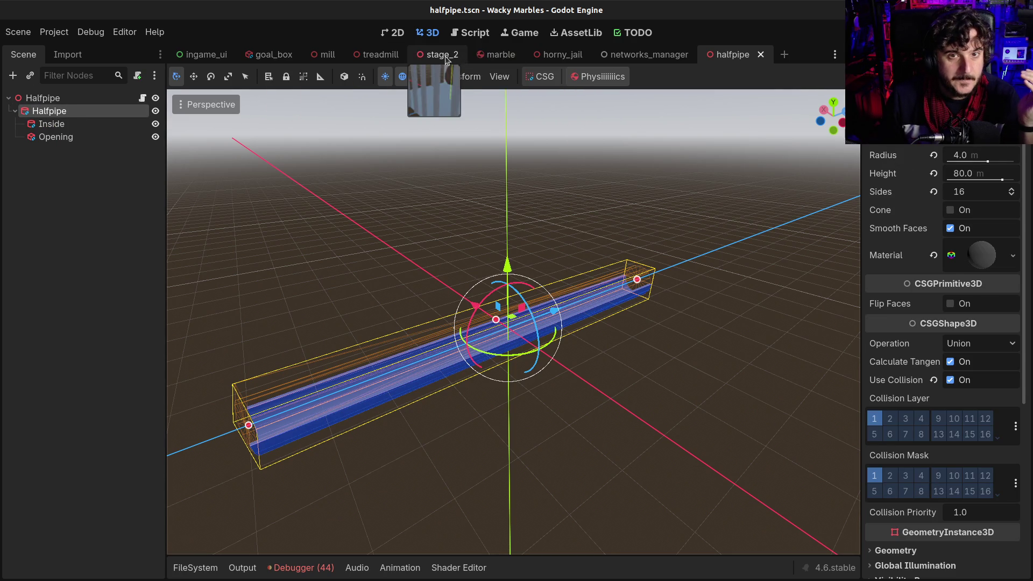
- Rotate the Halfpipe instance in stage_2 and frame it with F
left_click(446, 55)
left_click_drag(417, 240, 382, 192)
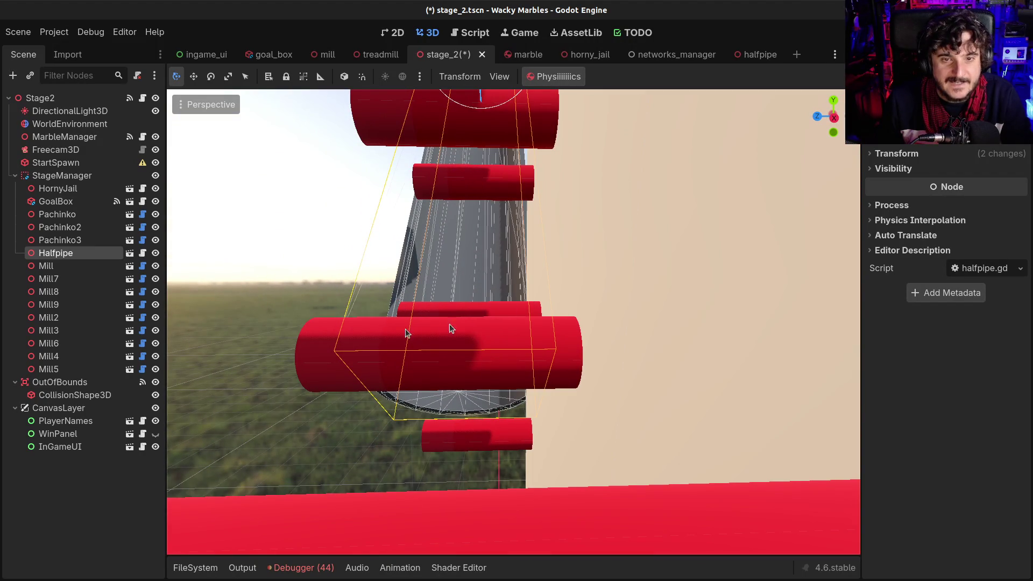
key("f")
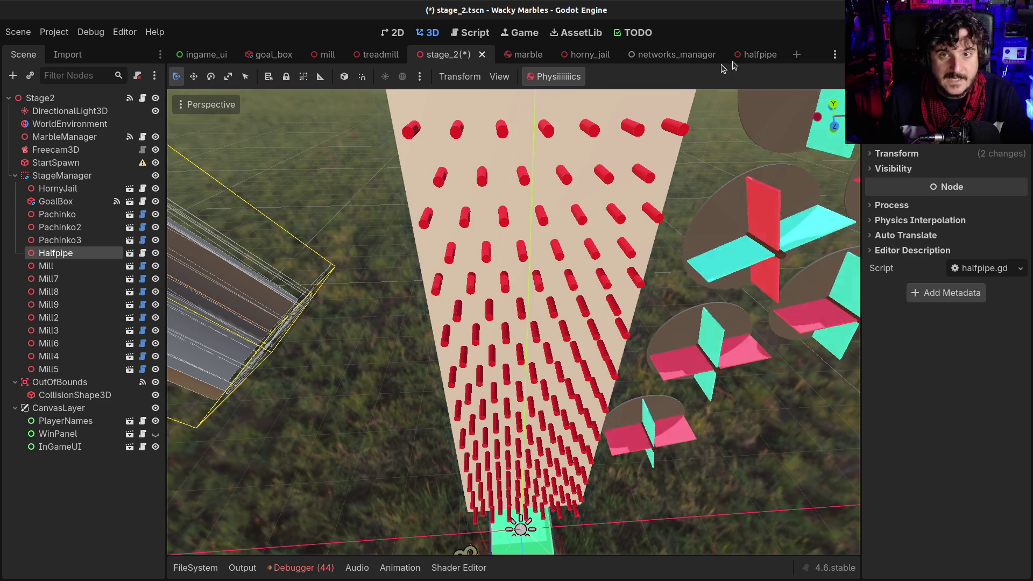
left_click(756, 54)
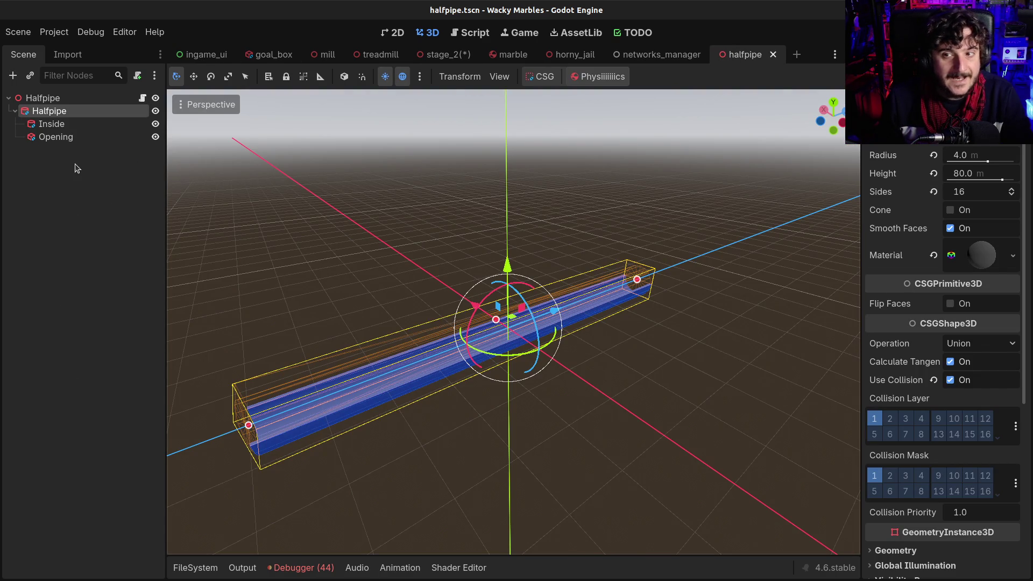
- Toggle the child Halfpipe cylinder to a cone and back, leaving it a full cylinder
left_click(47, 128)
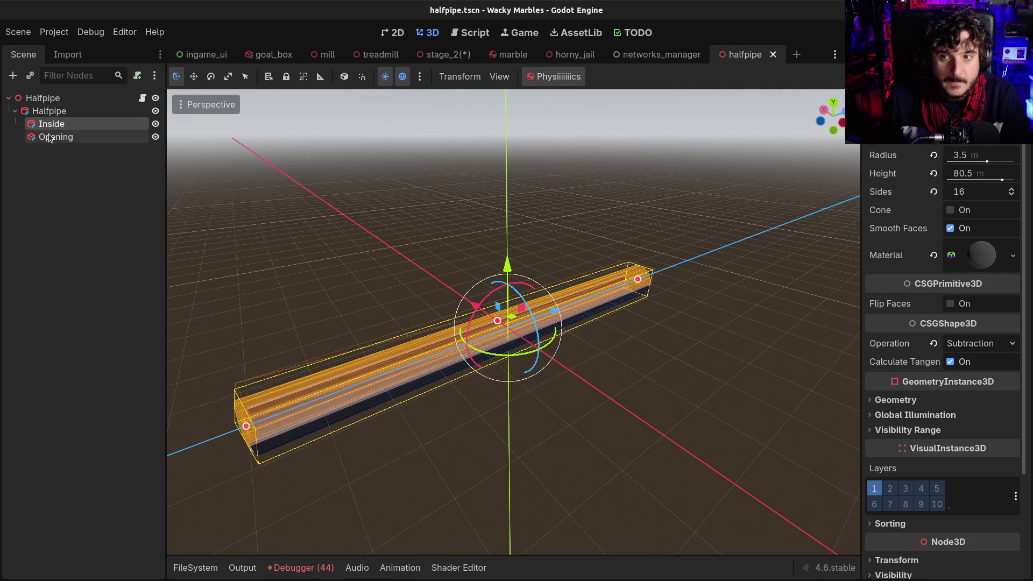
left_click(50, 137)
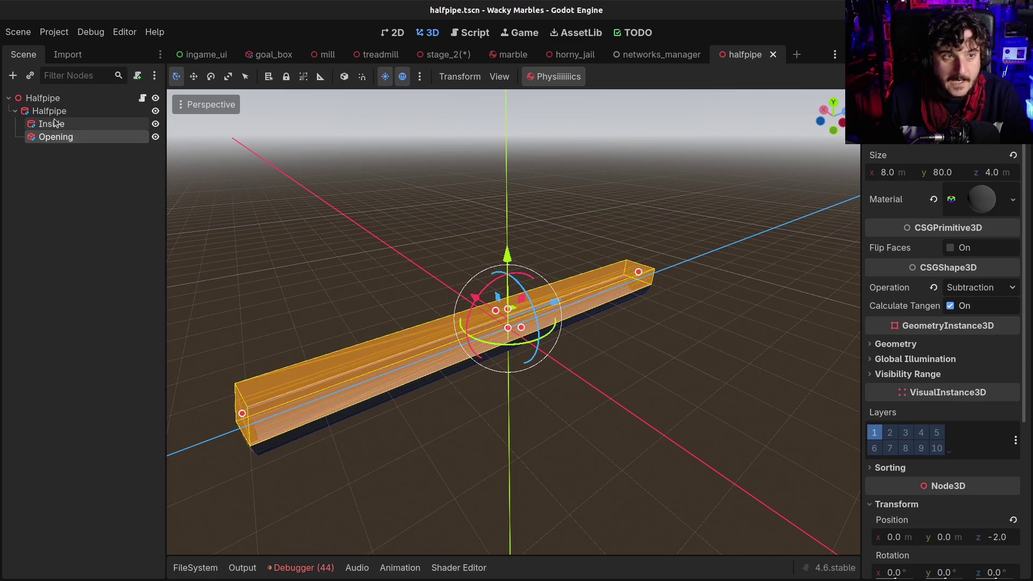
left_click(51, 124)
left_click(54, 111)
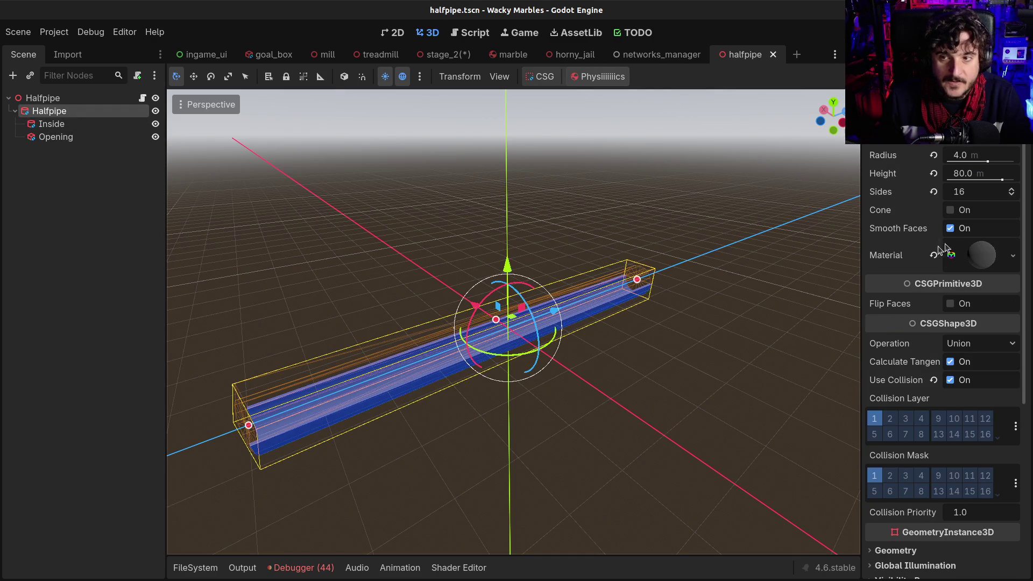
left_click(956, 211)
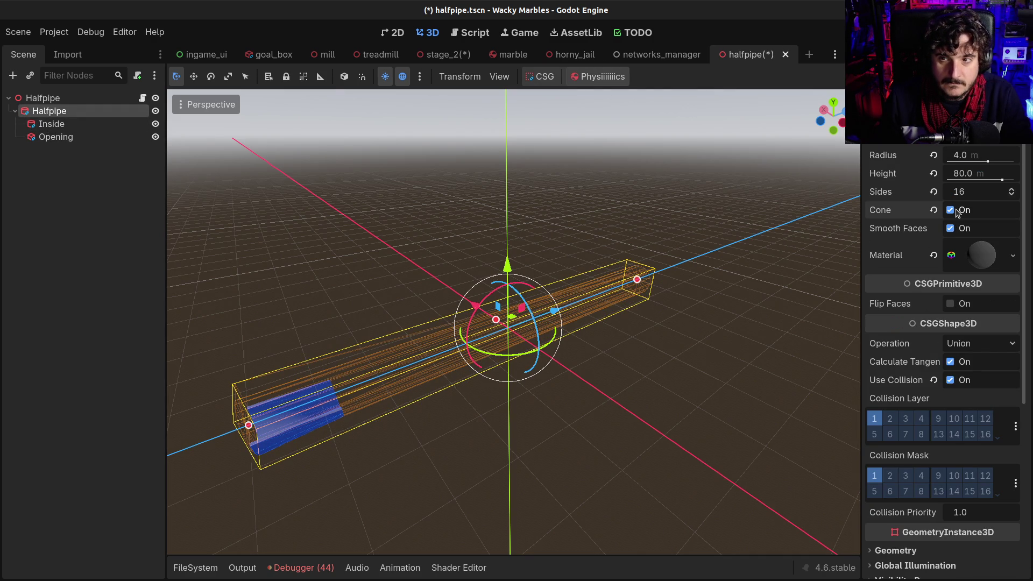
left_click(956, 211)
left_click(956, 211)
left_click(956, 211)
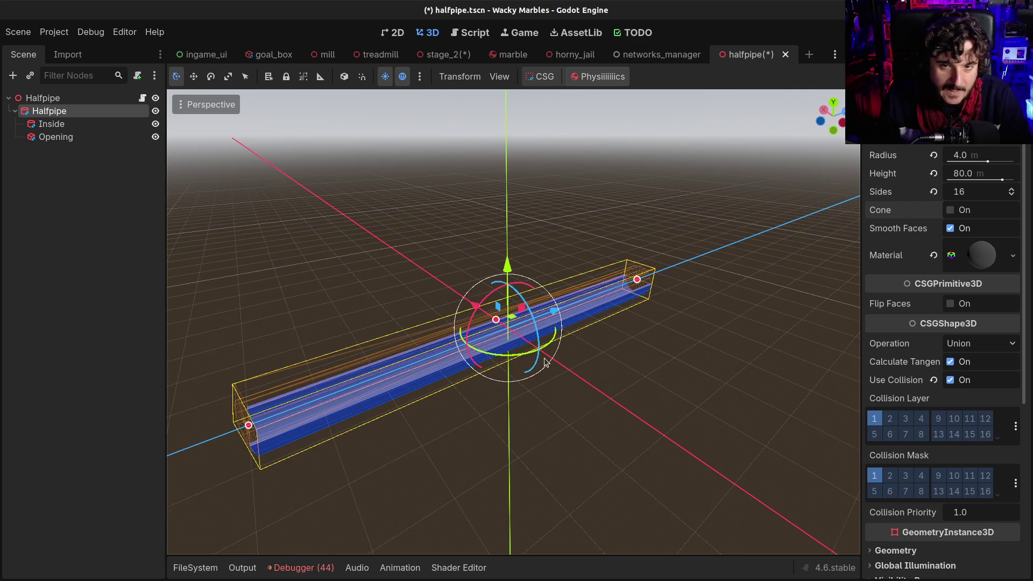
- Try the Inside cylinder's CSG operation as Union, then Intersection
scroll(498, 401, "up", 4)
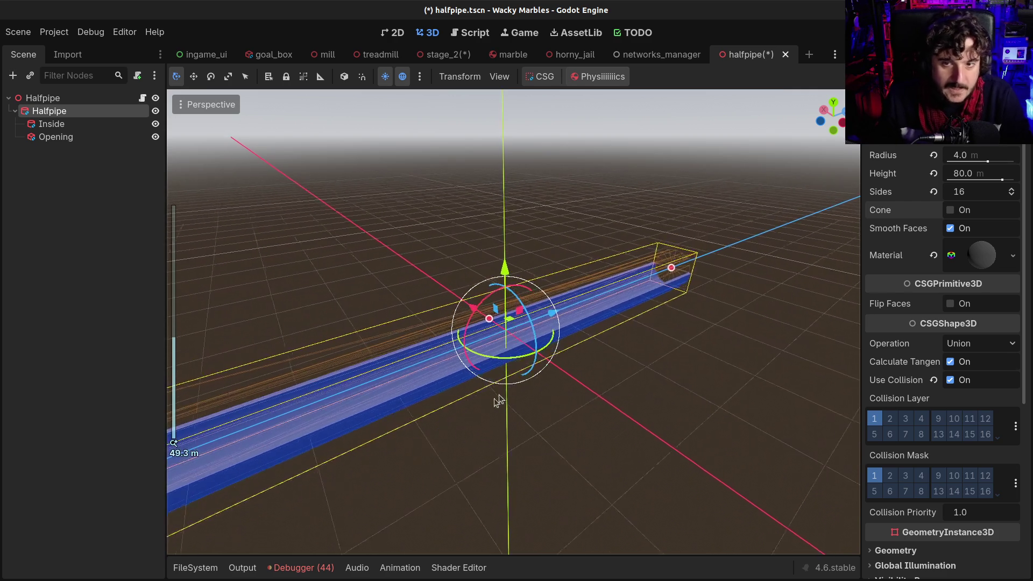
scroll(498, 400, "down", 5)
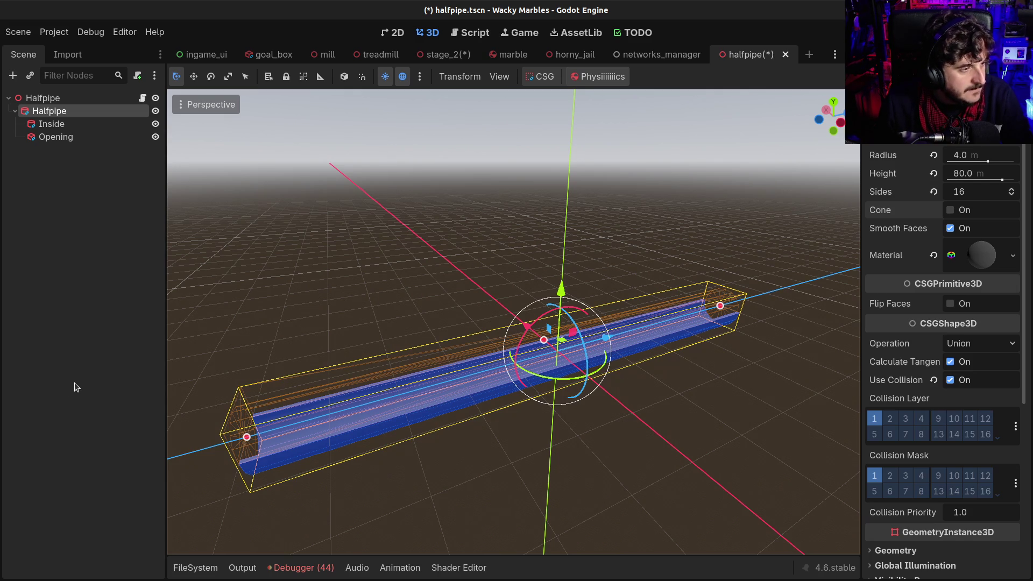
scroll(502, 433, "up", 5)
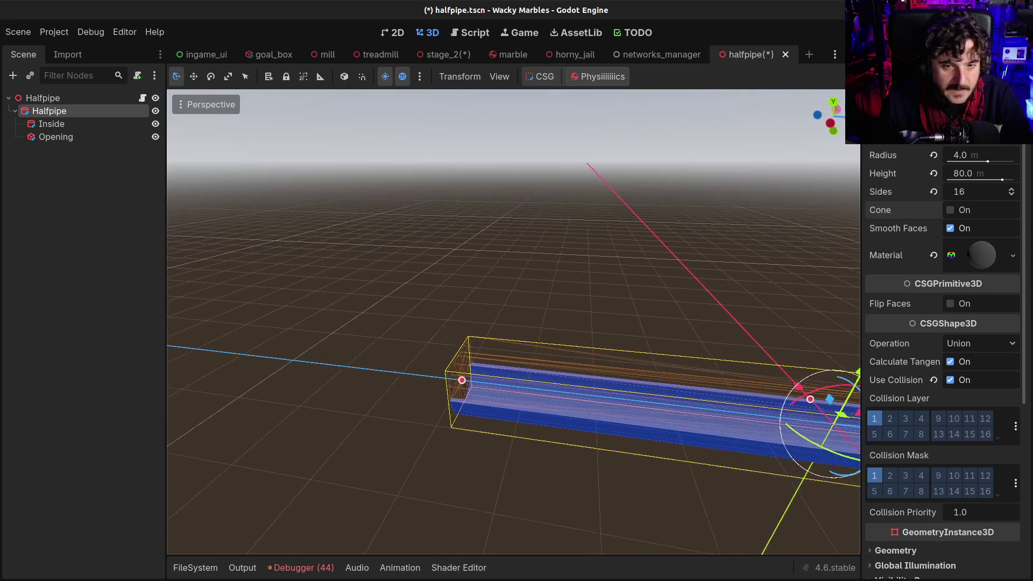
mouse_move(514, 323)
left_mouse_down()
mouse_move(357, 309)
mouse_move(504, 438)
mouse_move(490, 437)
mouse_move(504, 435)
left_mouse_up()
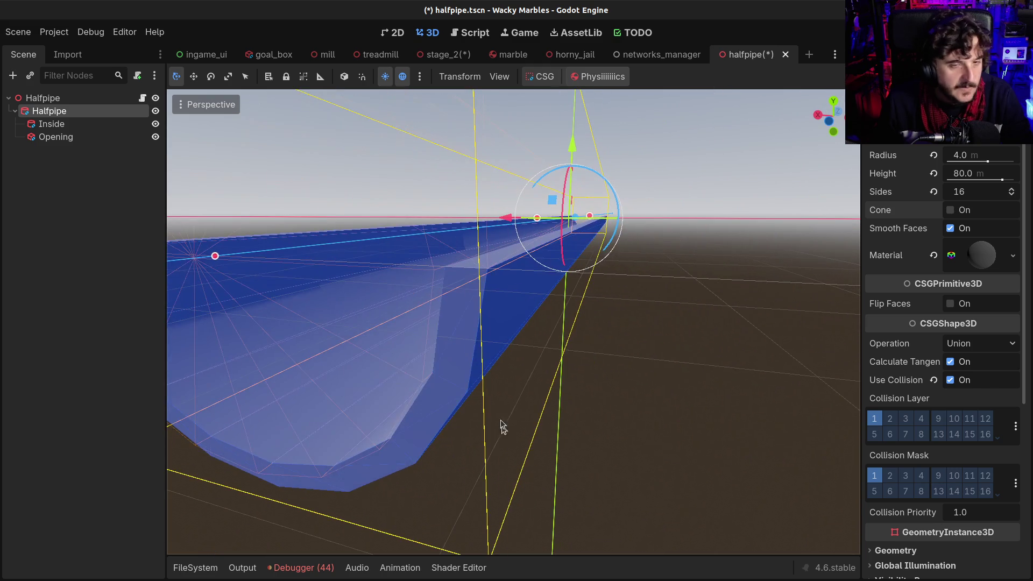
left_click_drag(451, 302, 329, 215)
left_click(51, 124)
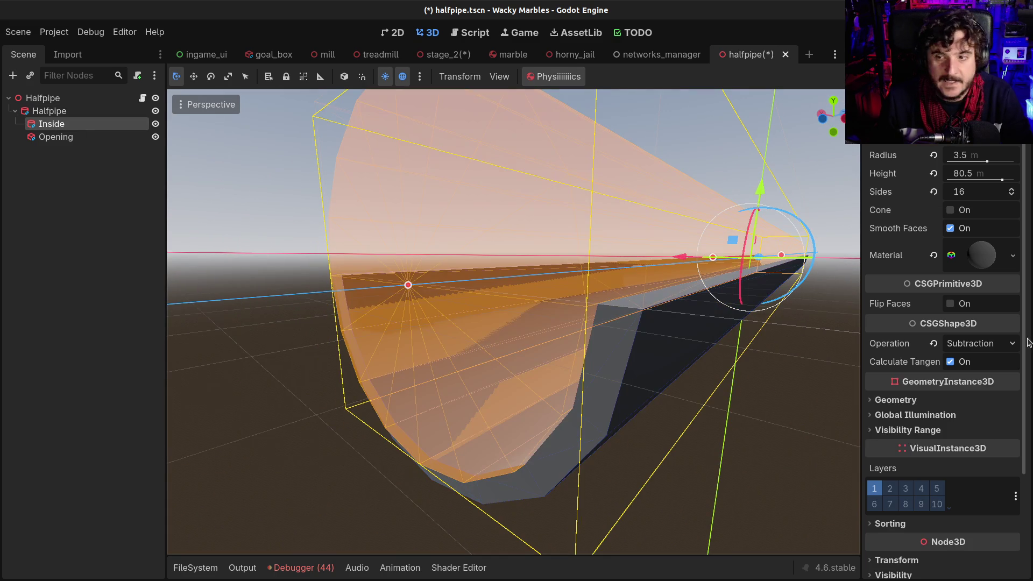
left_click(977, 347)
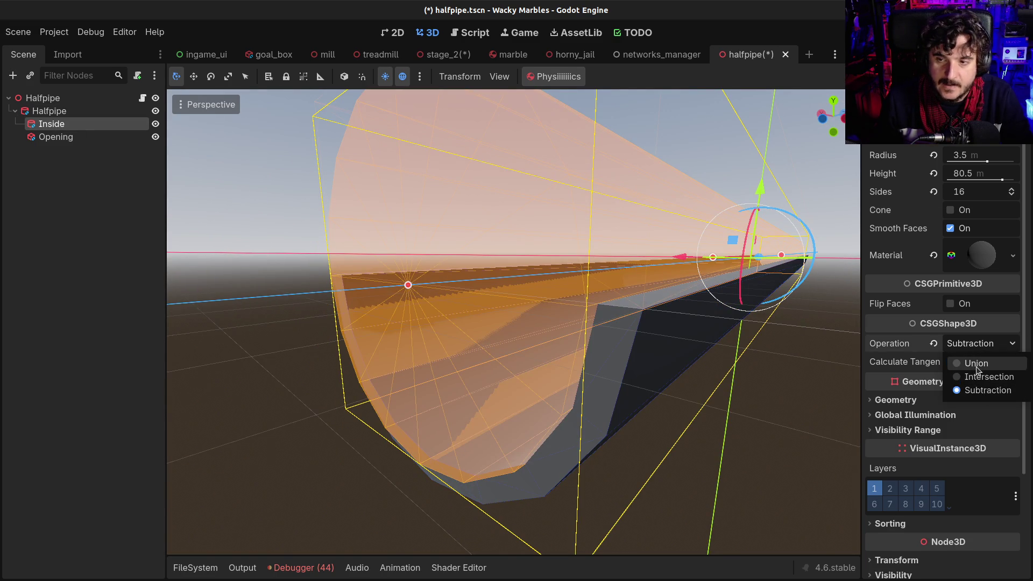
left_click(977, 364)
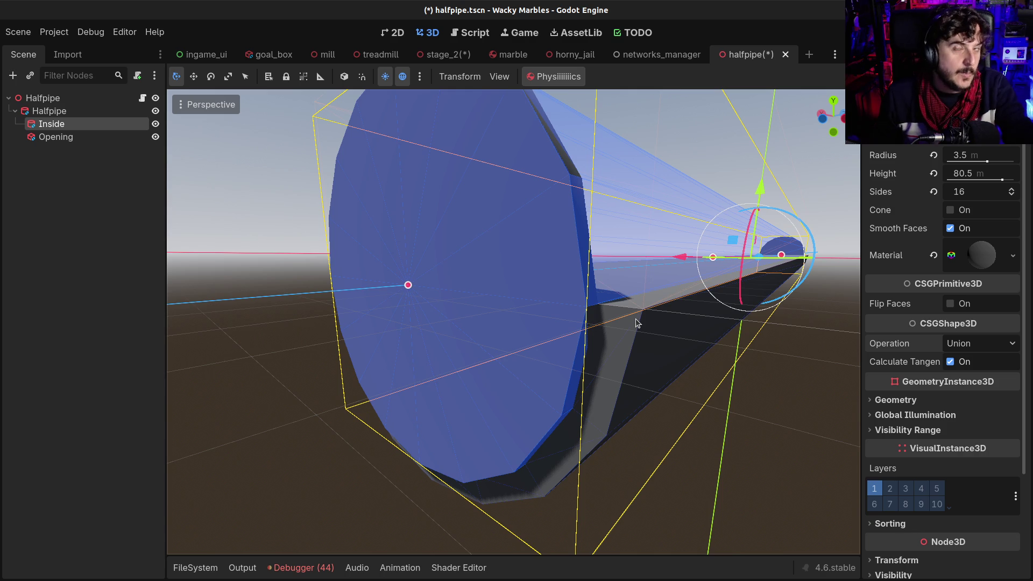
left_click(980, 345)
left_click(980, 376)
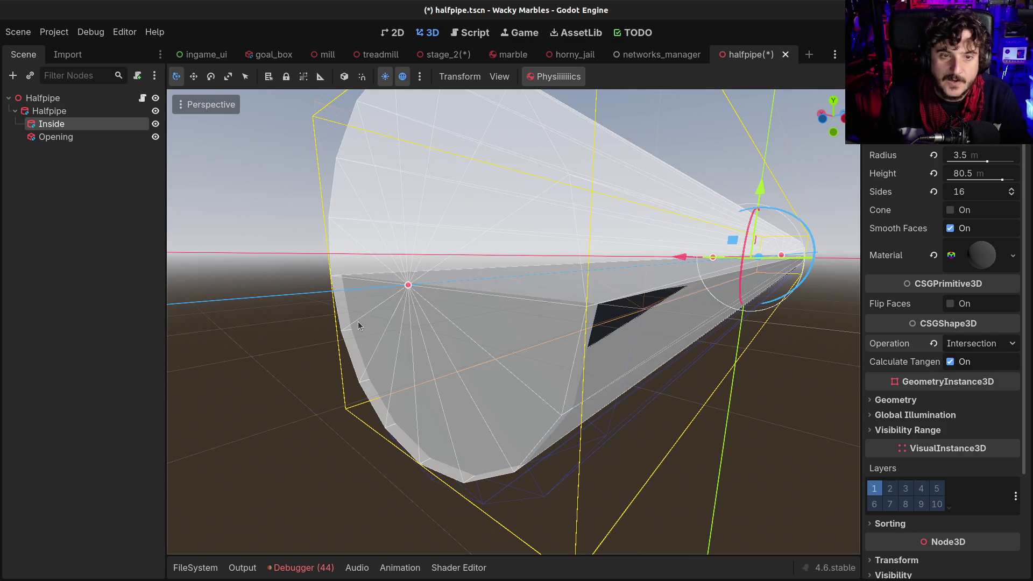
- Set Inside back to Subtraction and save halfpipe.tscn
left_click_drag(359, 321, 563, 338)
left_click(974, 343)
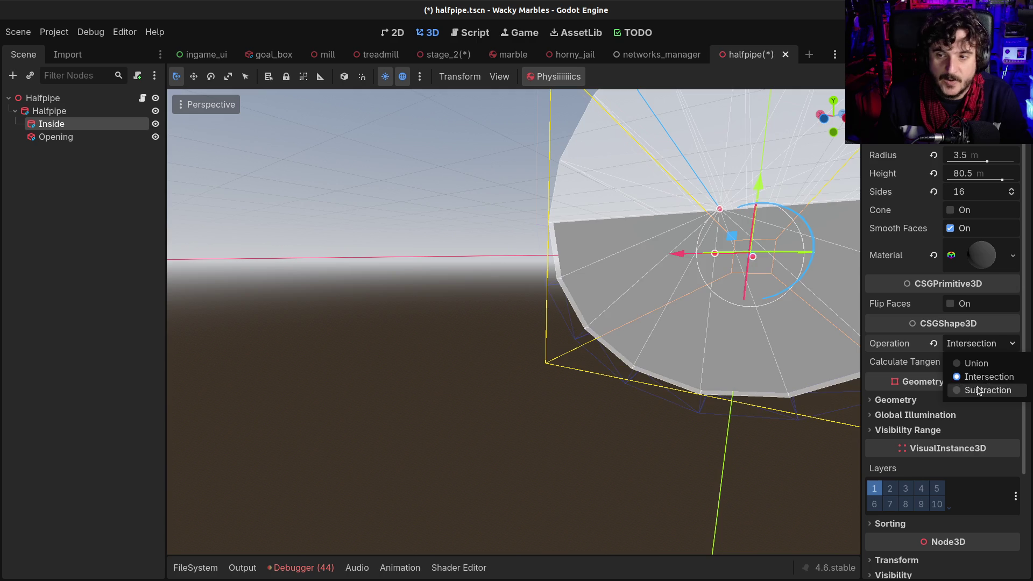
left_click(987, 390)
left_click_drag(759, 327, 715, 342)
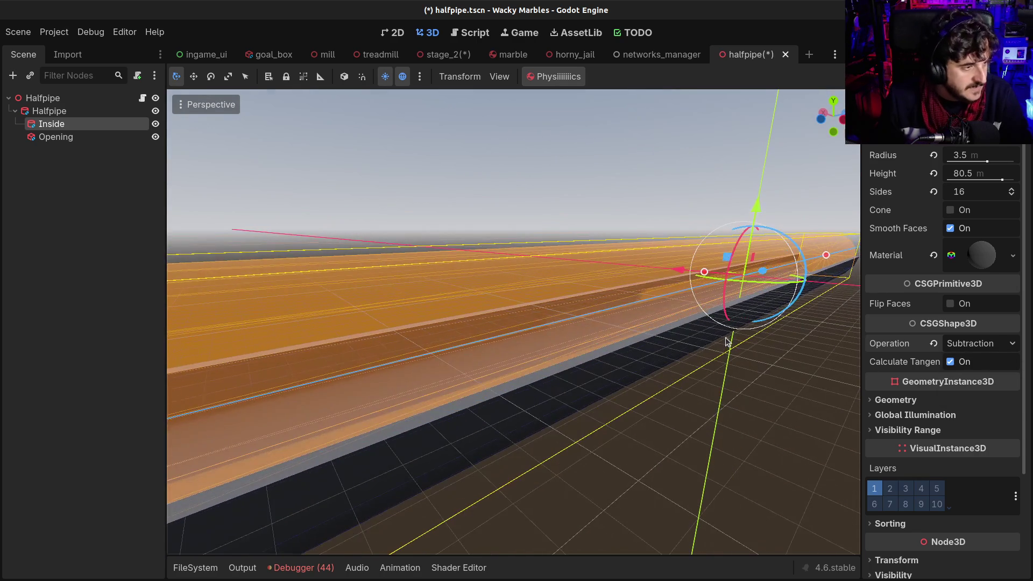
scroll(699, 344, "down", 5)
left_click_drag(614, 361, 589, 376)
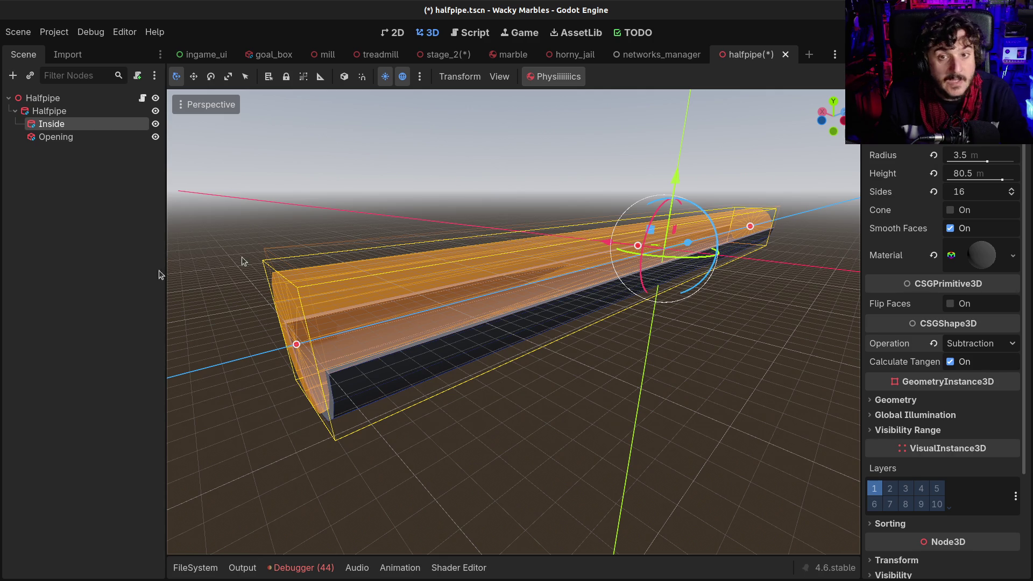
key("ctrl+s")
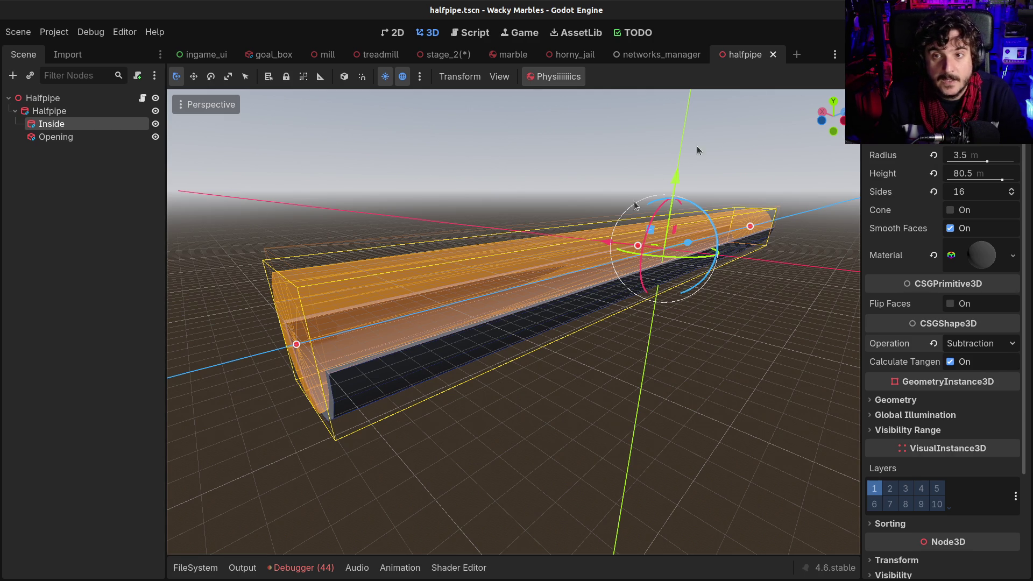
- Orbit the view so the halfpipe lies horizontally, then open the root Halfpipe node's halfpipe.gd script
scroll(731, 127, "down", 5)
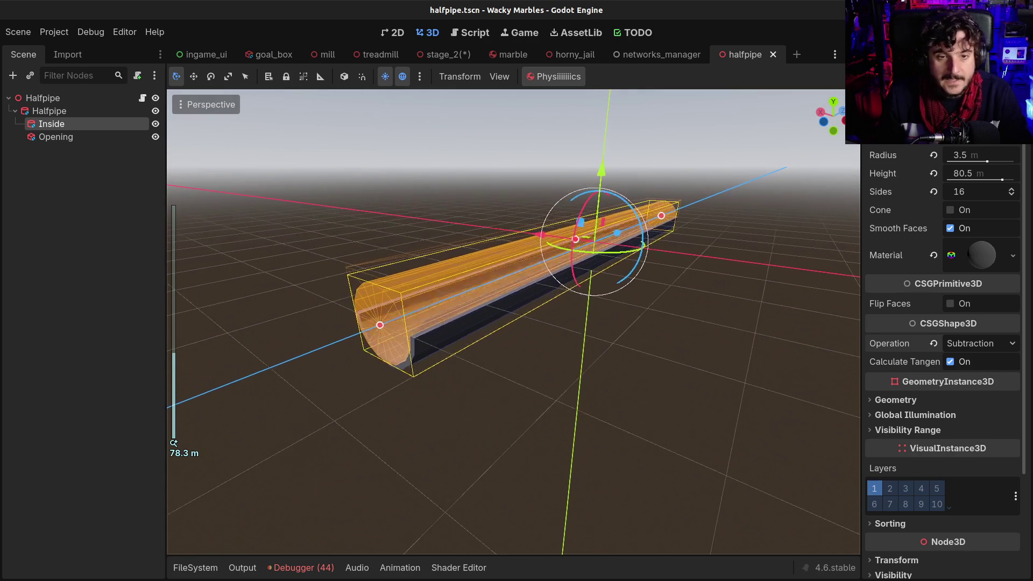
left_click(53, 99)
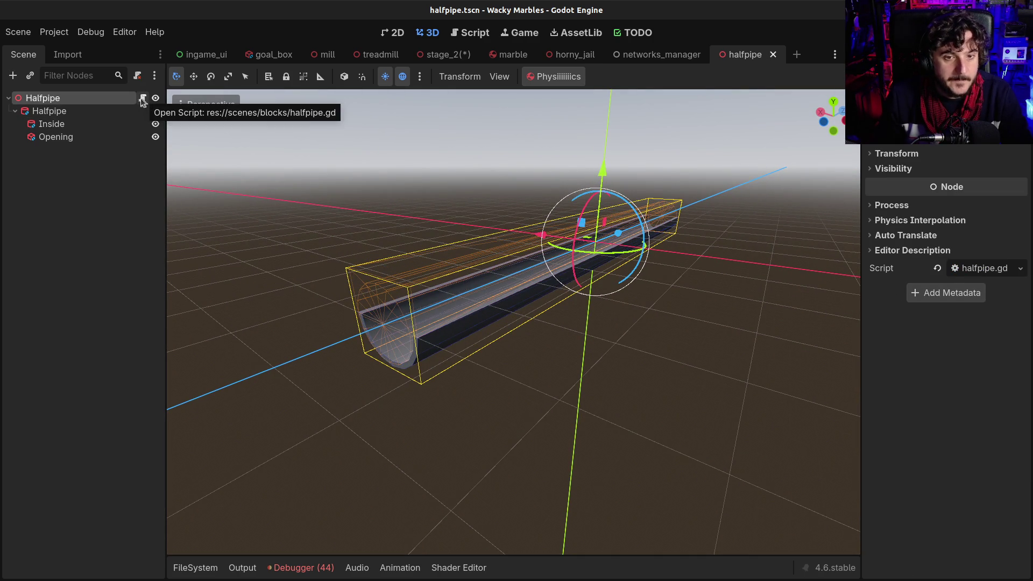
left_click(70, 110)
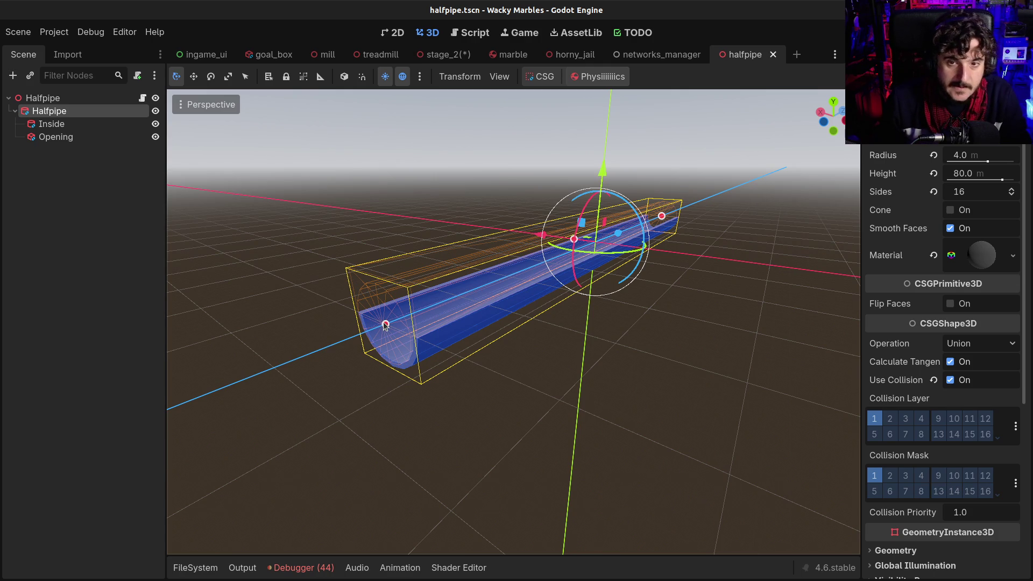
left_click_drag(437, 305, 481, 322)
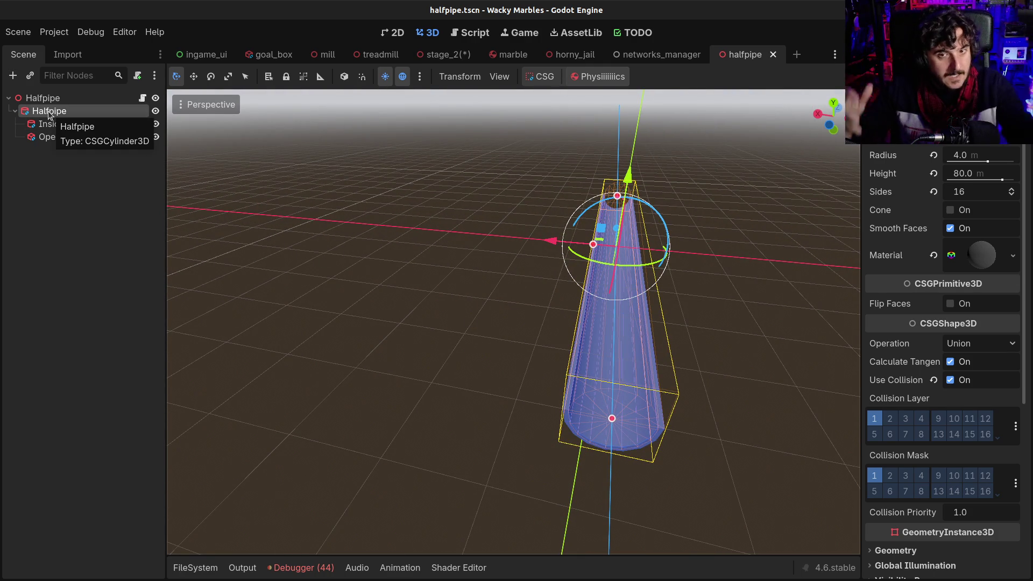
mouse_move(612, 277)
left_mouse_down()
mouse_move(564, 251)
mouse_move(579, 230)
mouse_move(582, 245)
left_mouse_up()
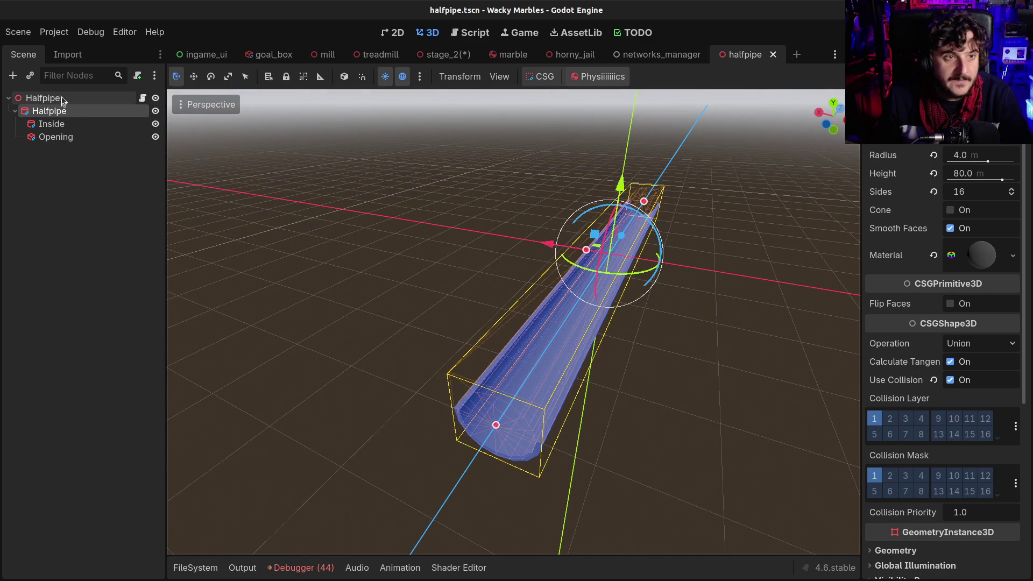
mouse_move(604, 414)
left_mouse_down()
mouse_move(553, 404)
mouse_move(301, 415)
mouse_move(18, 156)
left_mouse_up()
left_click(43, 98)
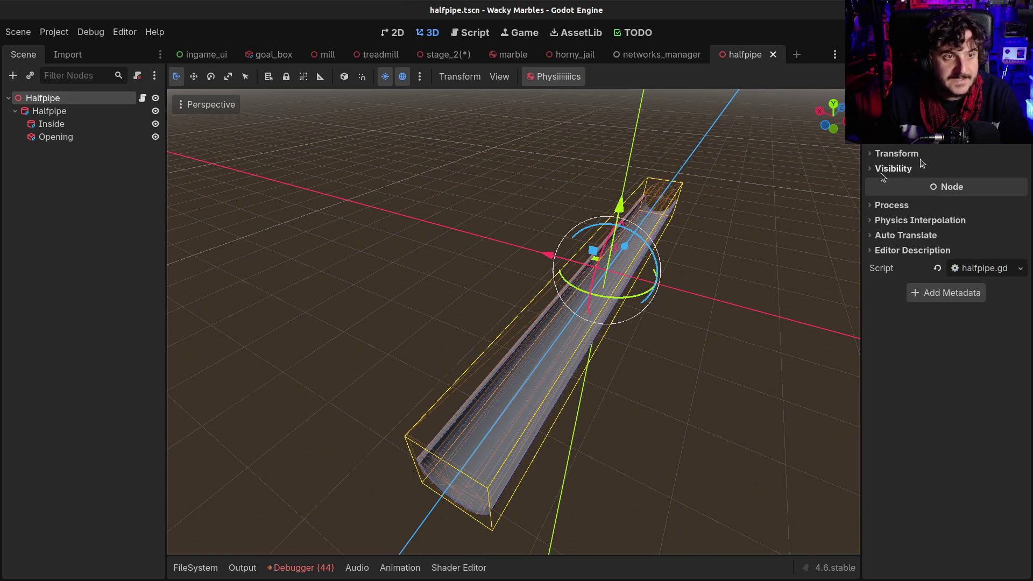
left_click(142, 97)
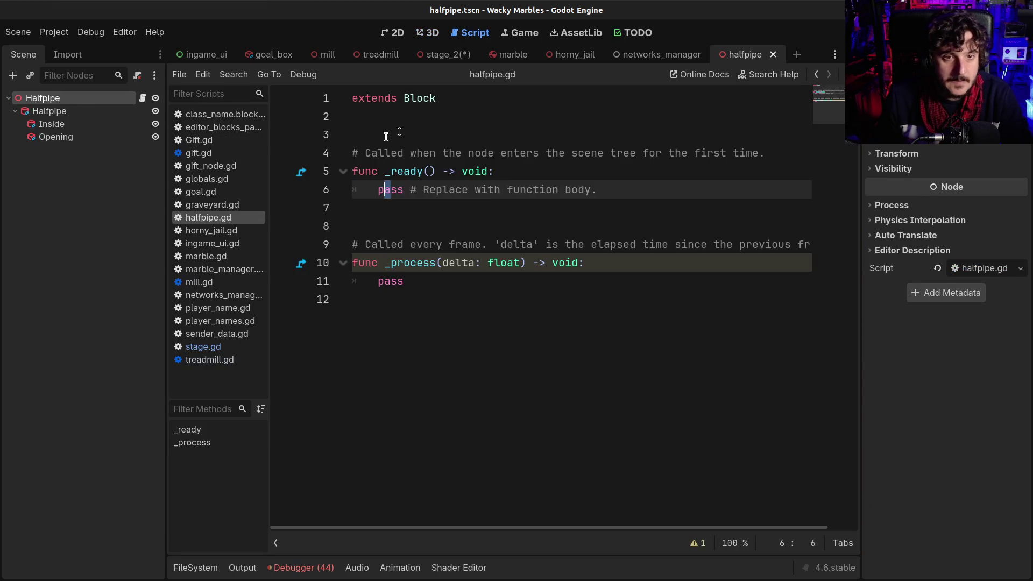
key("Up")
key("Up")
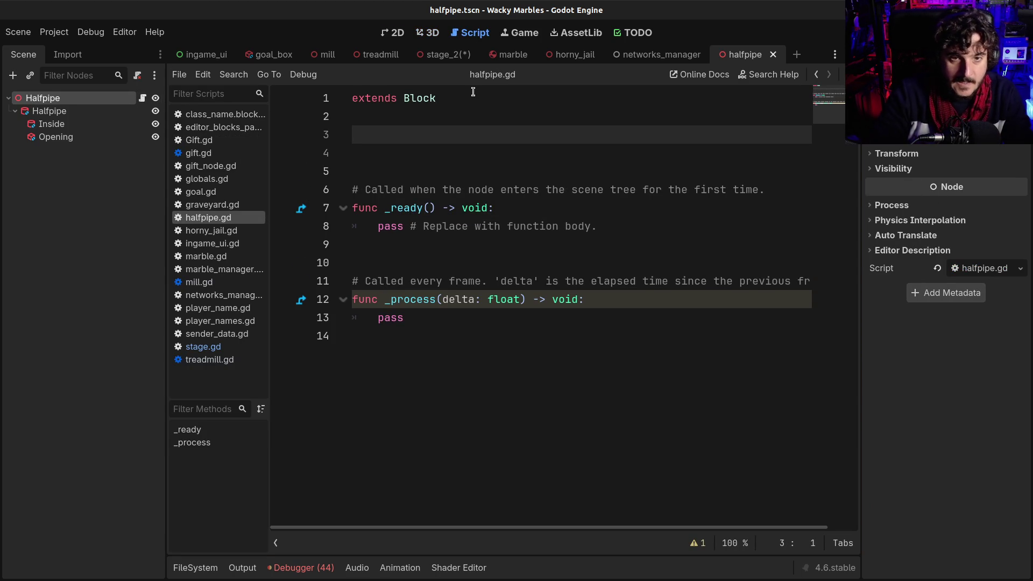
type("@export ")
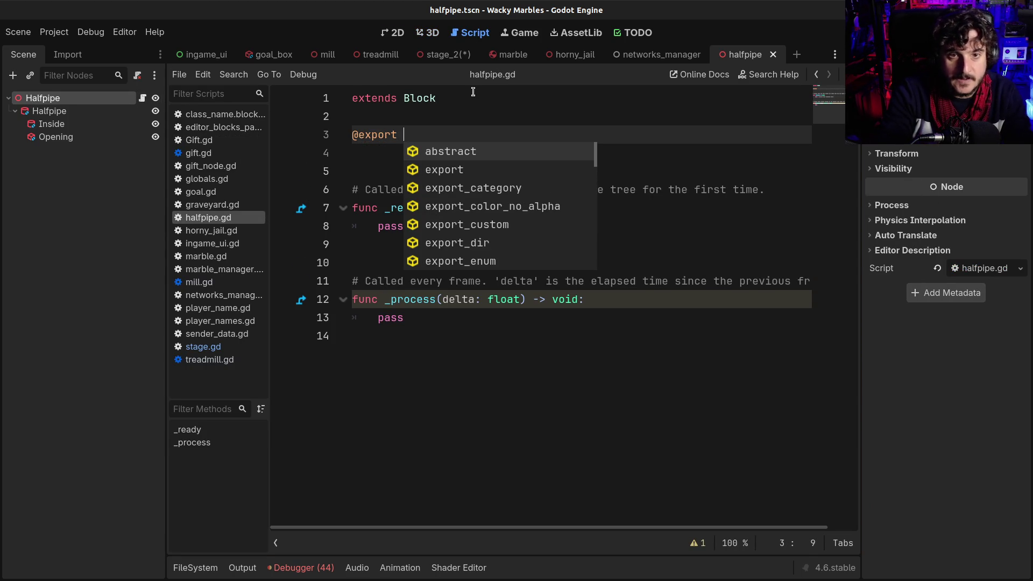
type("var pipe_")
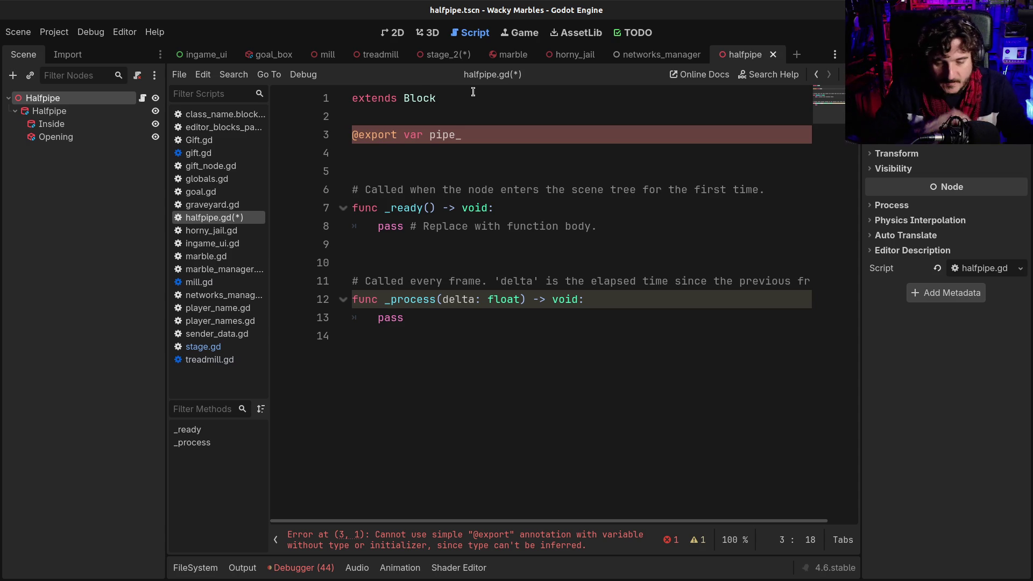
type("loat")
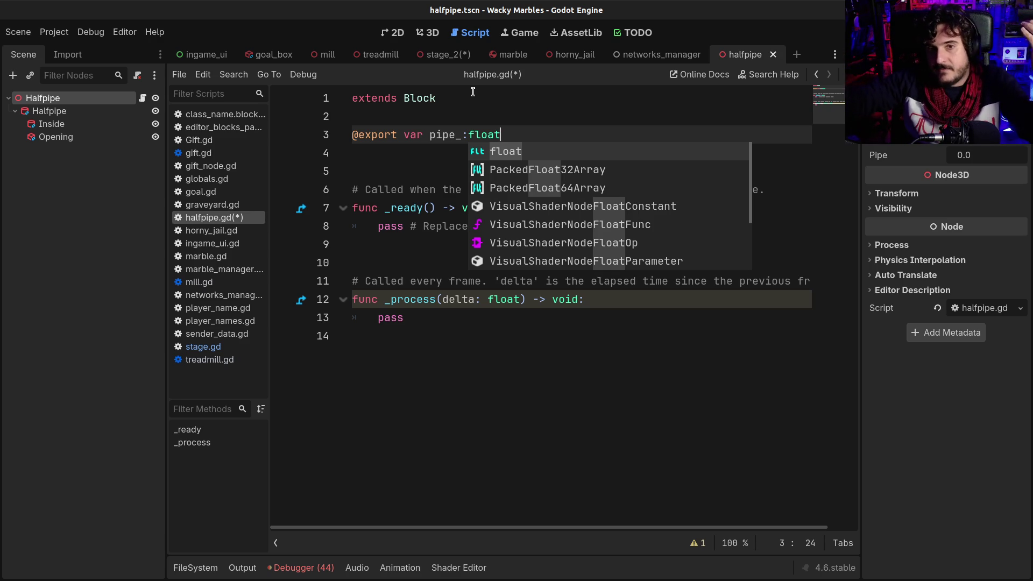
key("Left")
key("Left")
key("Left")
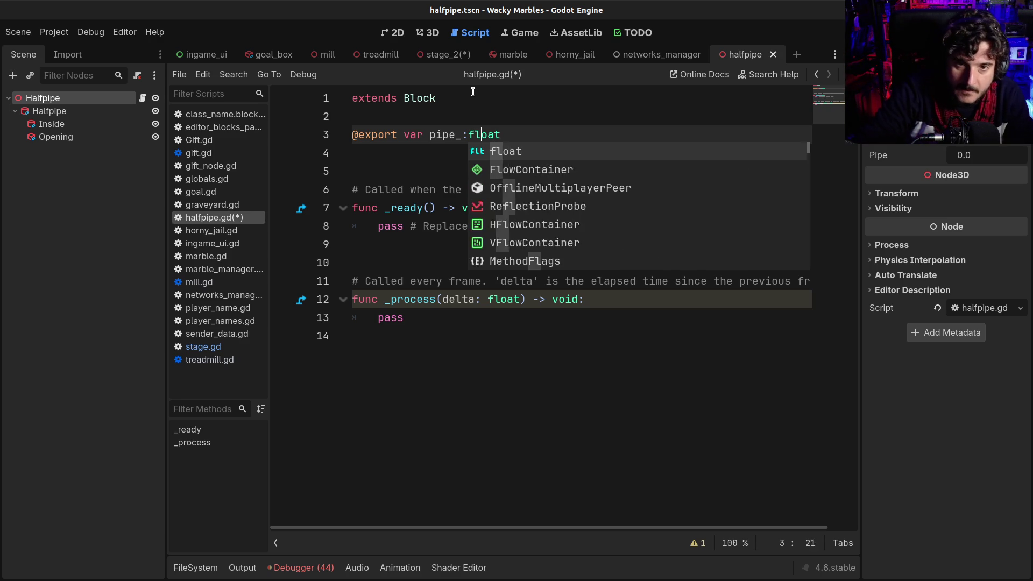
type("length")
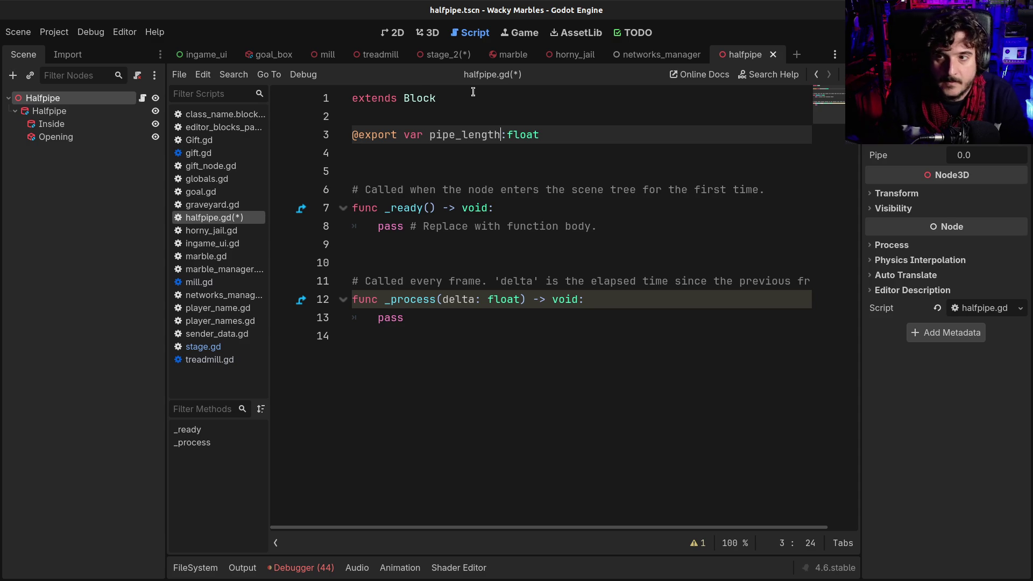
key("ctrl+s")
left_click(77, 110)
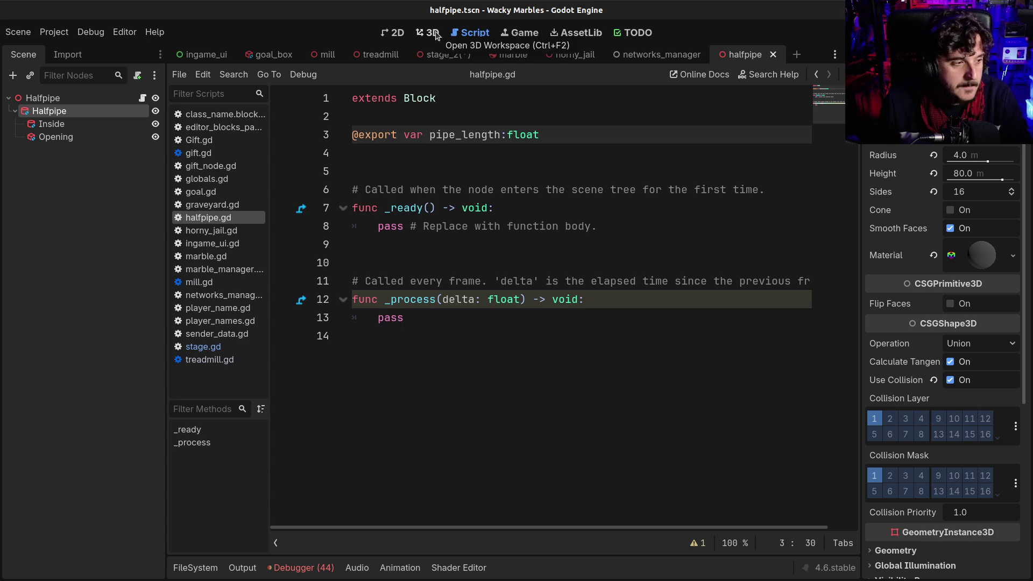
left_click(436, 33)
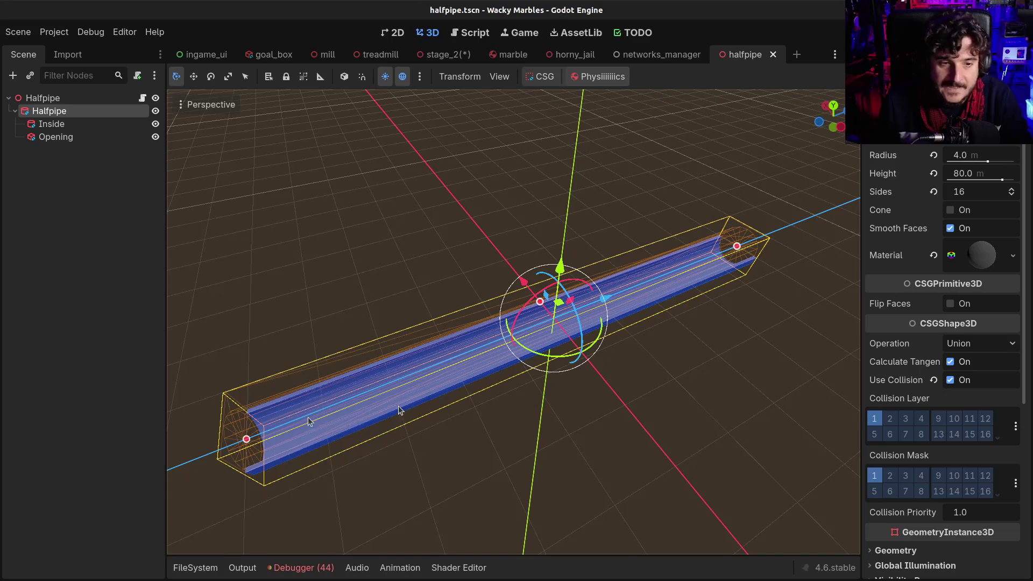
left_click_drag(667, 319, 314, 300)
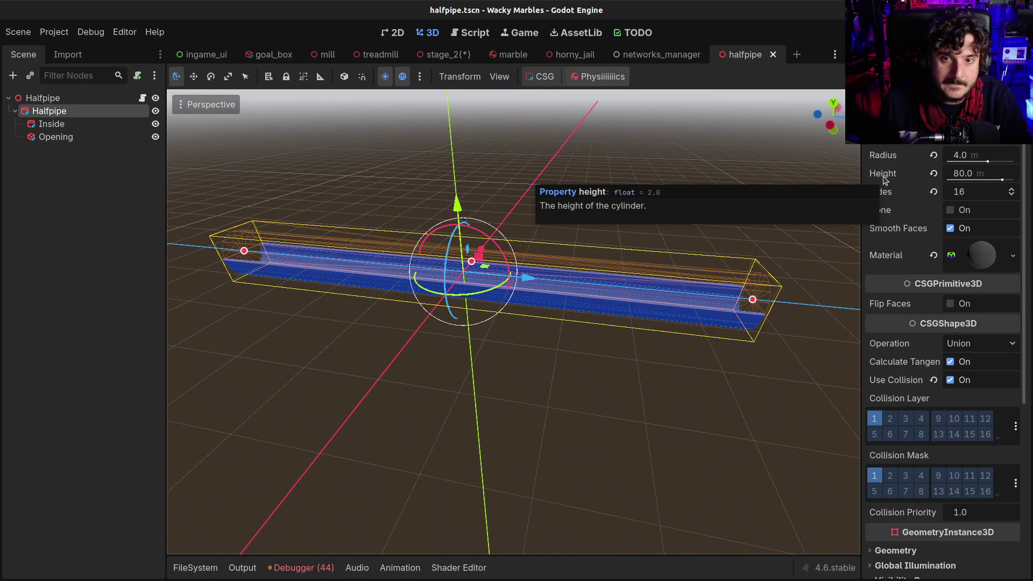
mouse_move(1002, 181)
left_mouse_down()
mouse_move(955, 180)
mouse_move(1002, 181)
left_mouse_up()
key("ctrl+z")
key("ctrl+z")
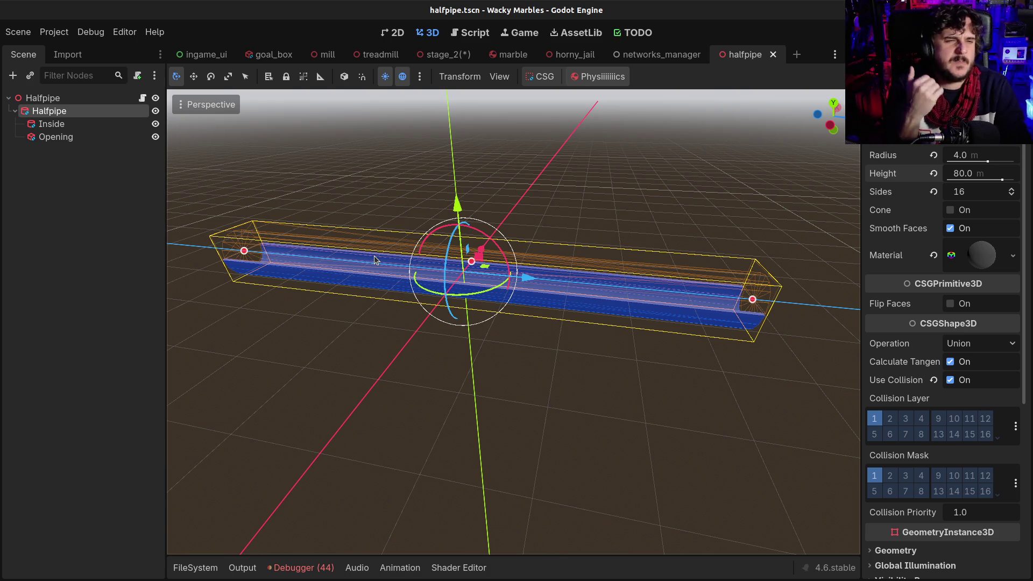
left_click(142, 98)
left_click_drag(430, 135, 448, 134)
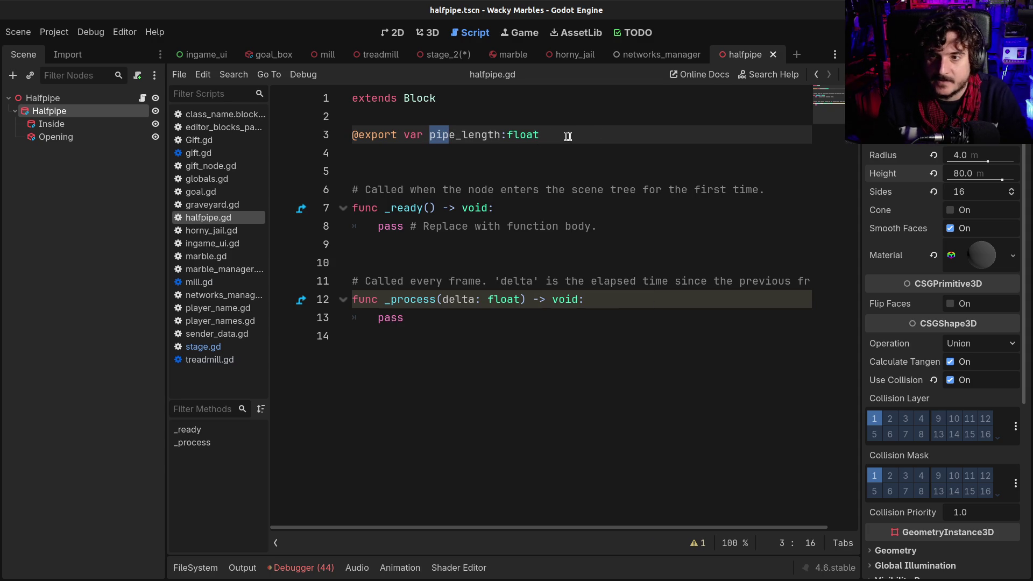
- Give pipe_length a default value of 80 and save the script
left_click(64, 98)
left_click(550, 135)
type("= ")
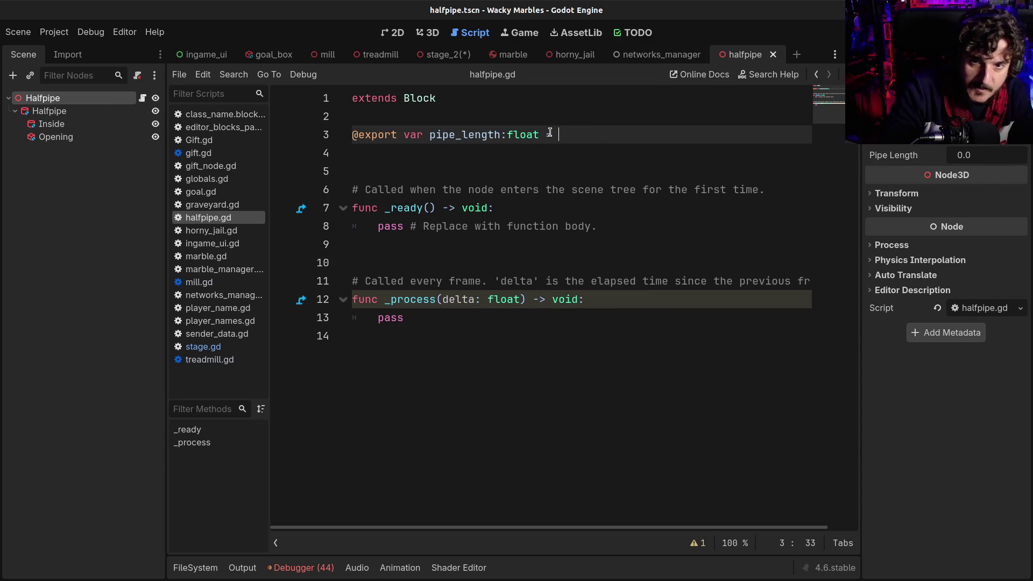
type("8")
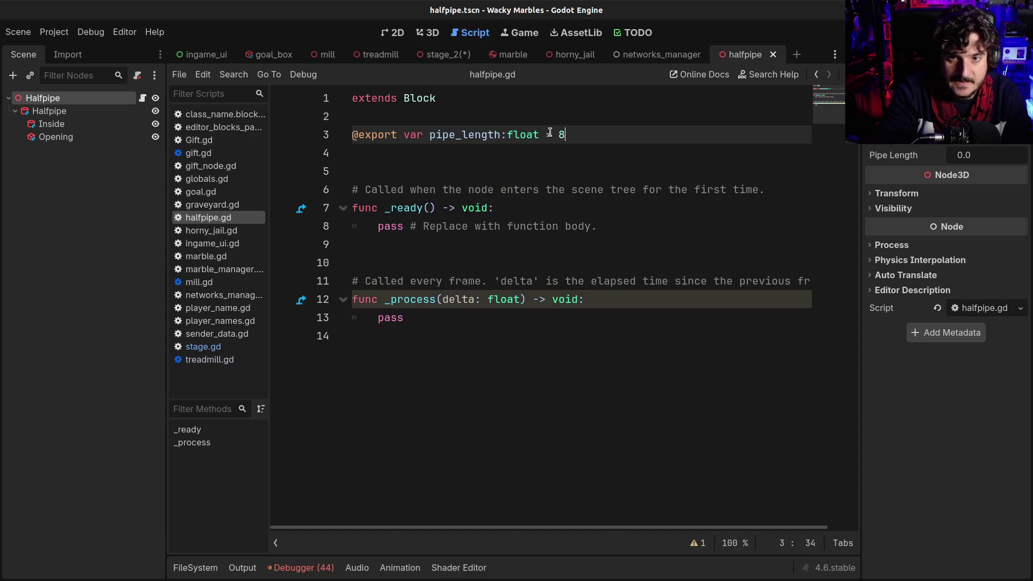
type("0")
key("ctrl+s")
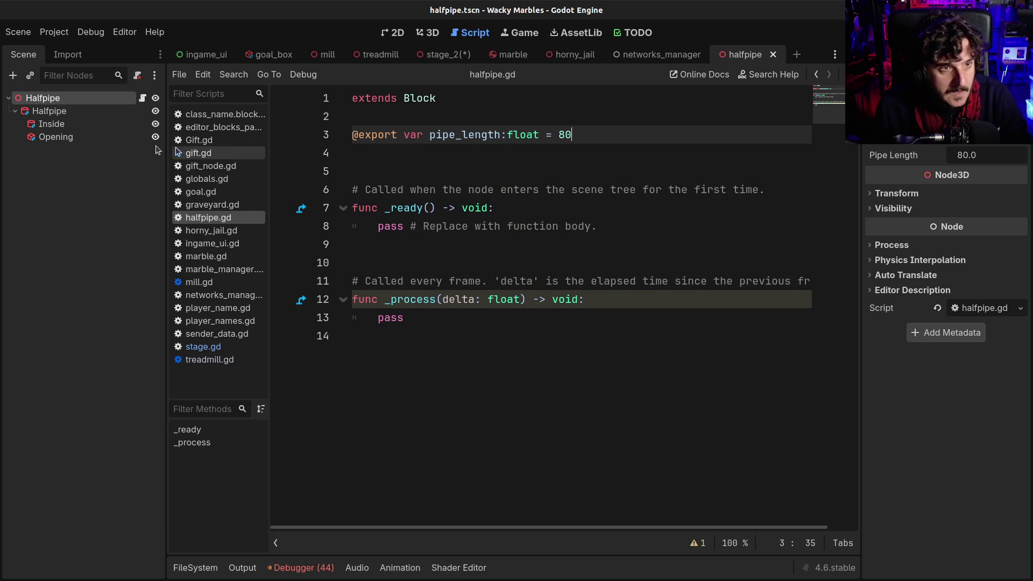
- Add an exported float pipe_radius declaration on the line below pipe_length
left_click(65, 112)
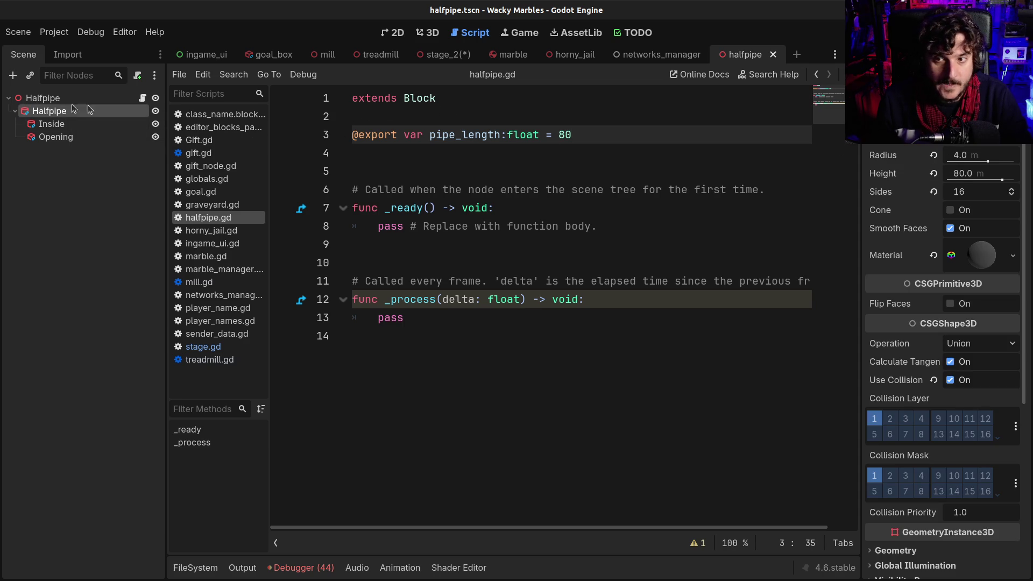
left_click(32, 97)
key("Return")
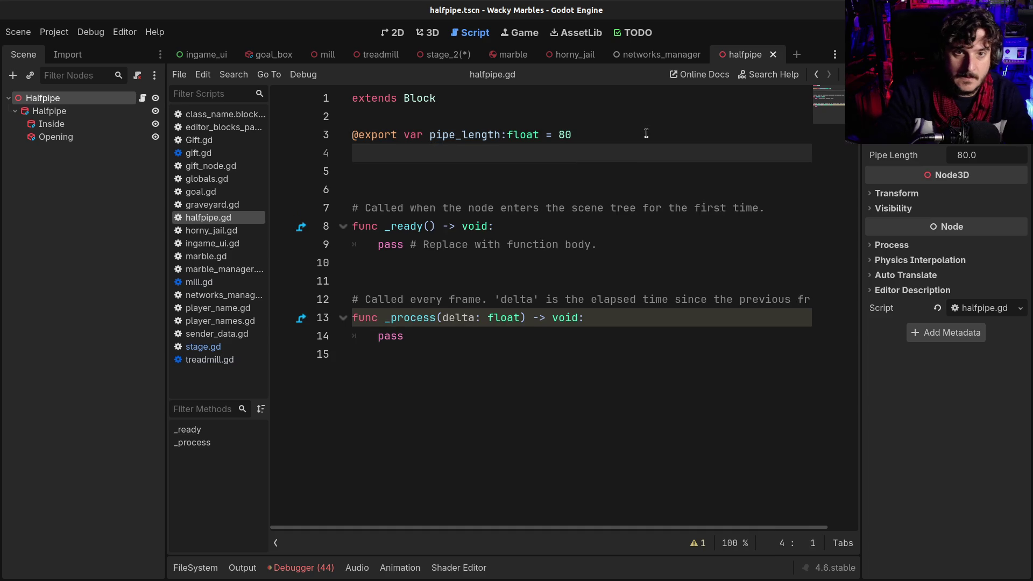
type("xport ra")
key("BackSpace")
key("BackSpace")
type("var pipe_radius:f")
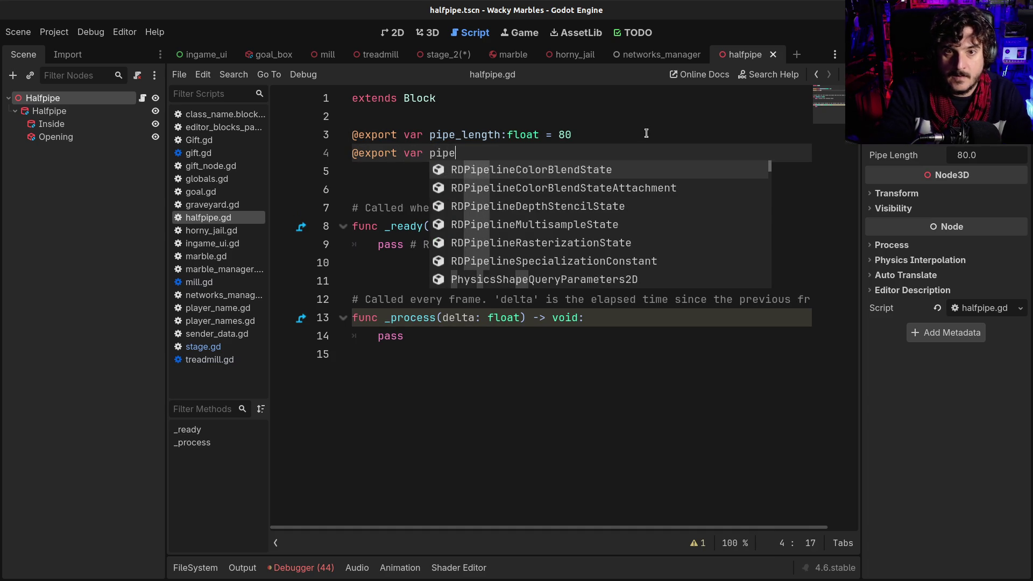
type("loat = 4")
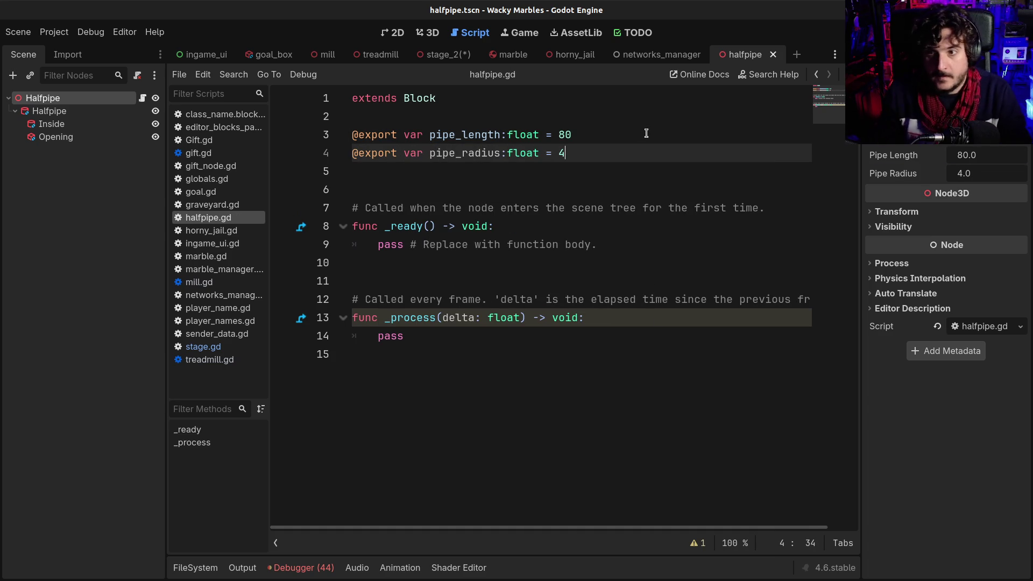
left_click(51, 124)
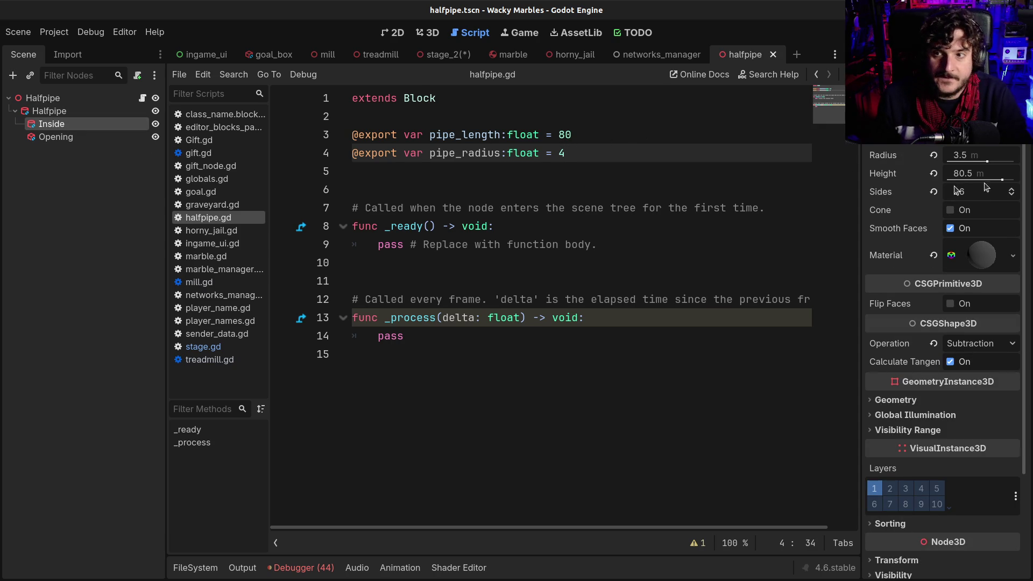
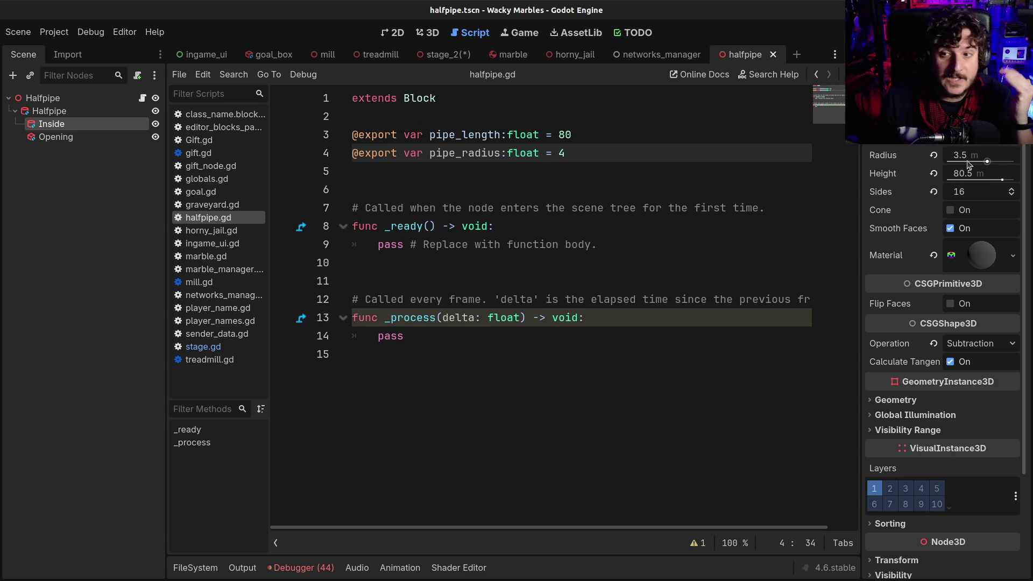
- Select the Halfpipe and Inside cylinders, then view the halfpipe closer in 3D
left_click(62, 111)
left_click(51, 123)
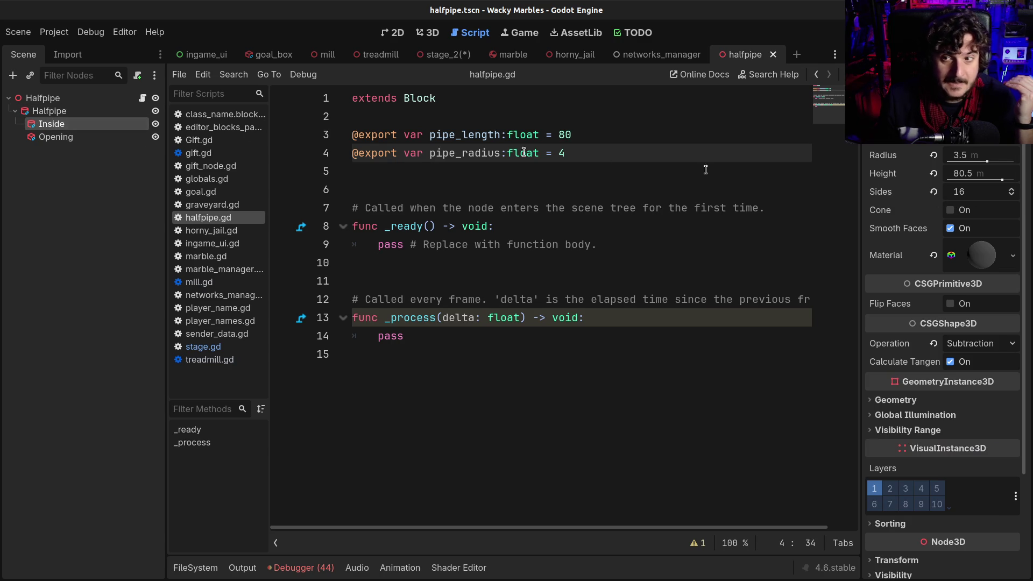
left_click(430, 33)
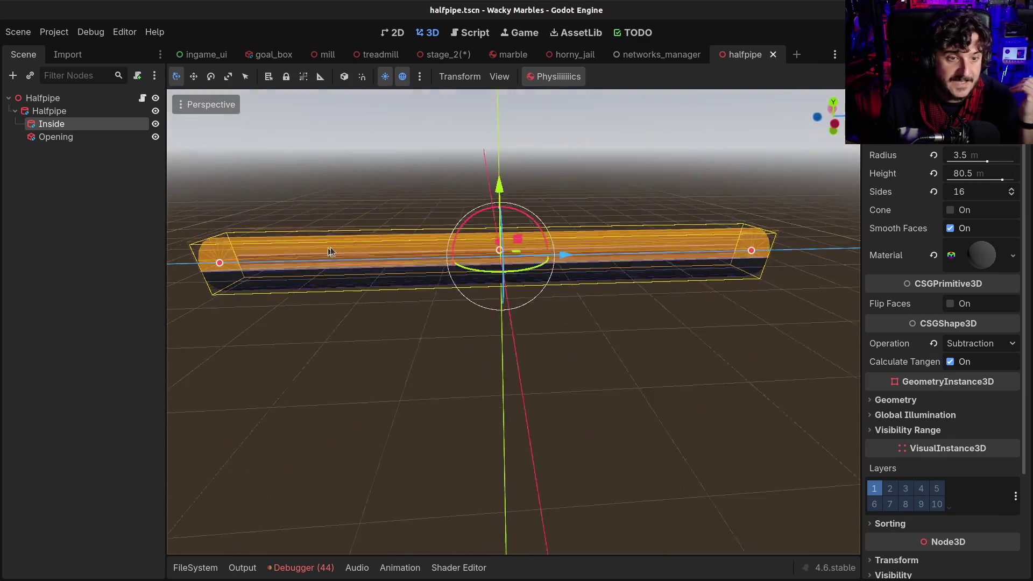
left_click_drag(328, 253, 391, 238)
scroll(391, 238, "up", 3)
- Fly the camera toward the tube's end, then open the root Halfpipe node's halfpipe.gd script
key("a")
key("w")
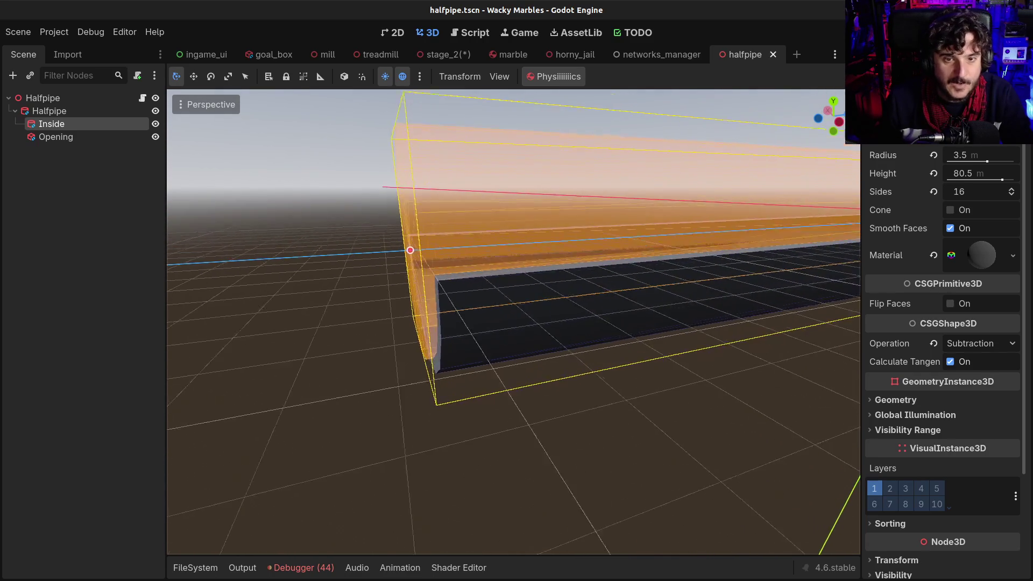
key("w")
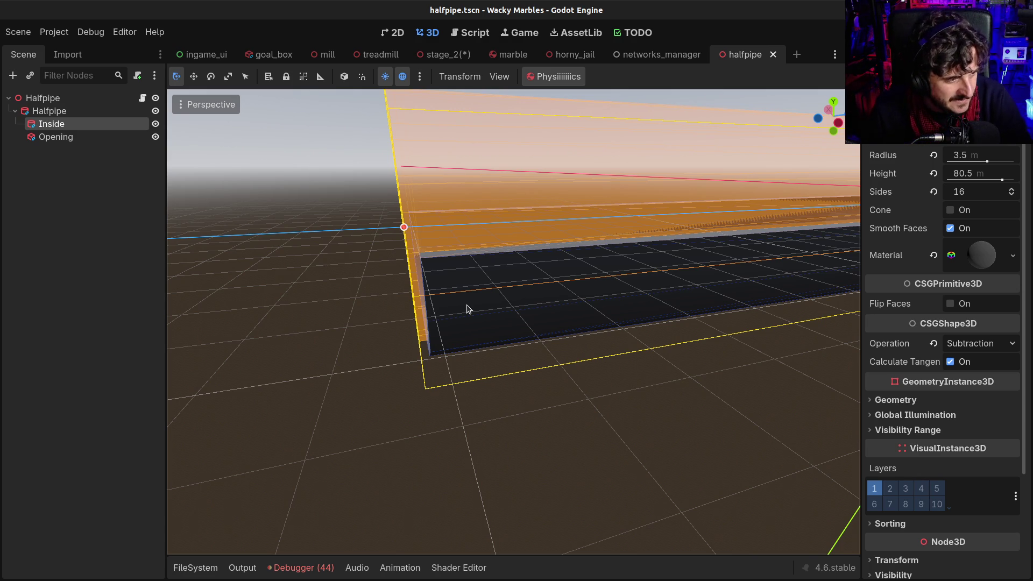
mouse_move(489, 357)
left_mouse_down()
mouse_move(403, 339)
mouse_move(485, 345)
left_mouse_up()
left_click(65, 95)
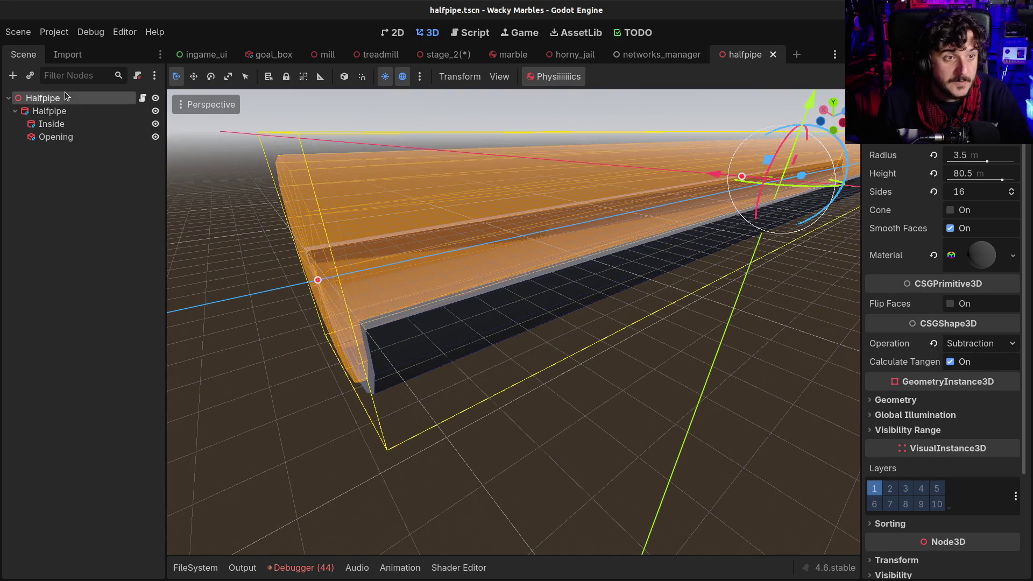
left_click(143, 98)
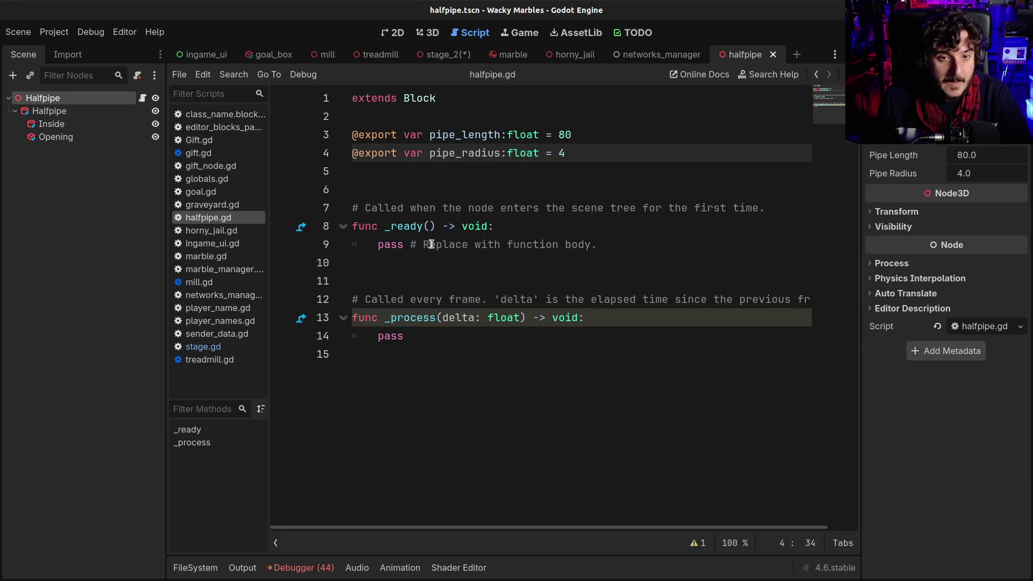
left_click(377, 244)
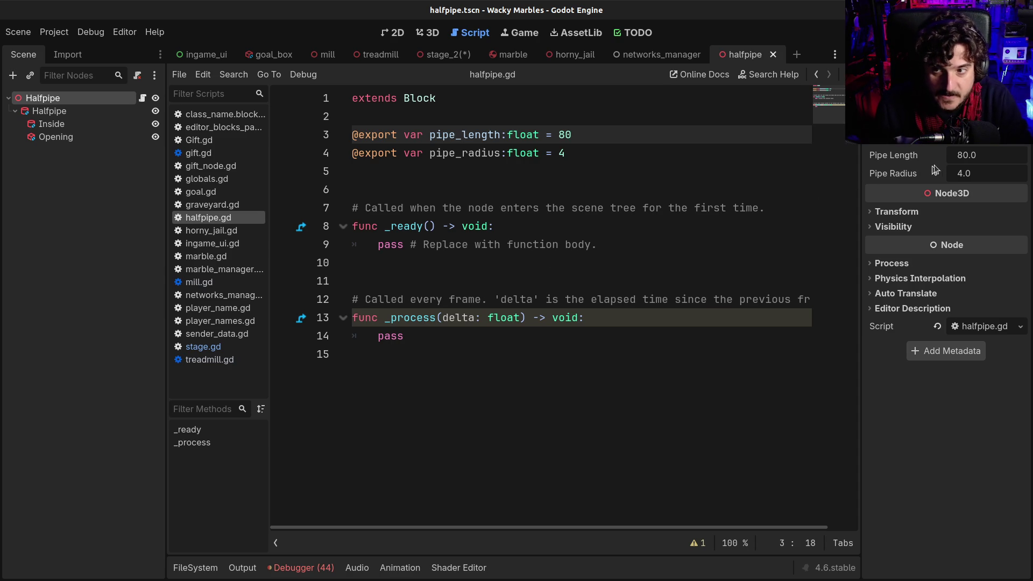
left_click(397, 99)
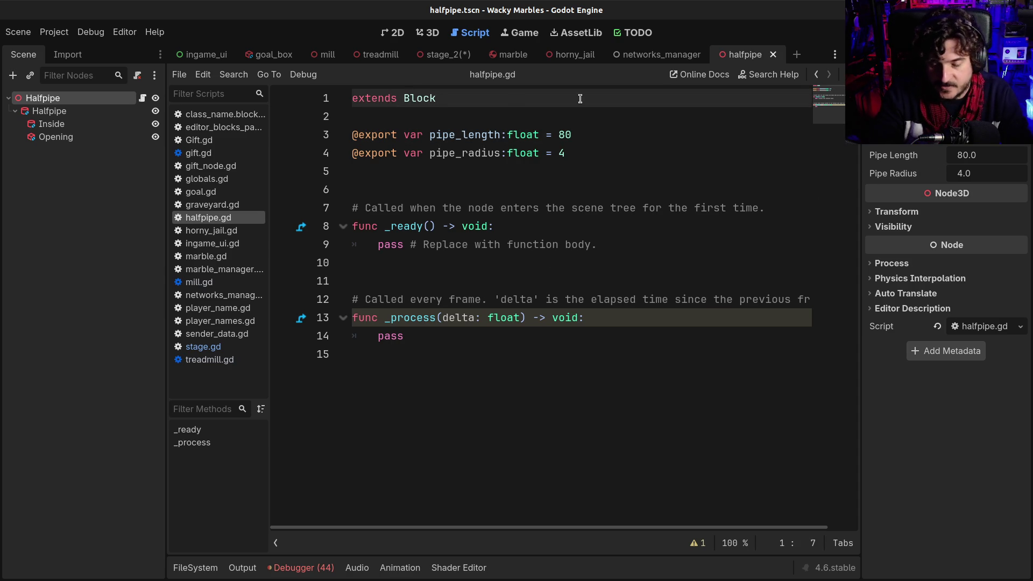
key("ctrl+shift+z")
key("ctrl+shift+z")
key("ctrl+z")
key("ctrl+shift+z")
type("tool")
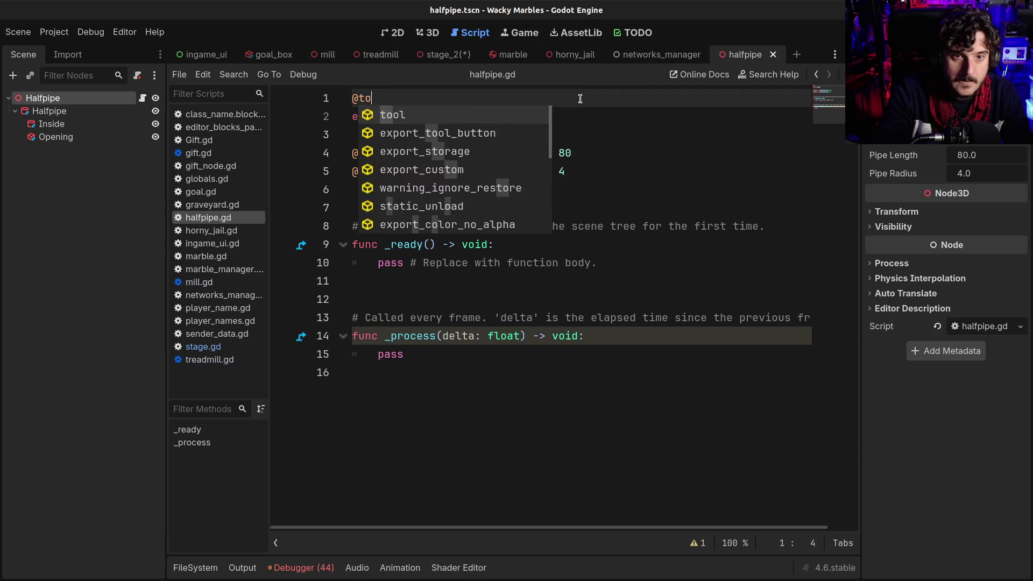
left_click(647, 189)
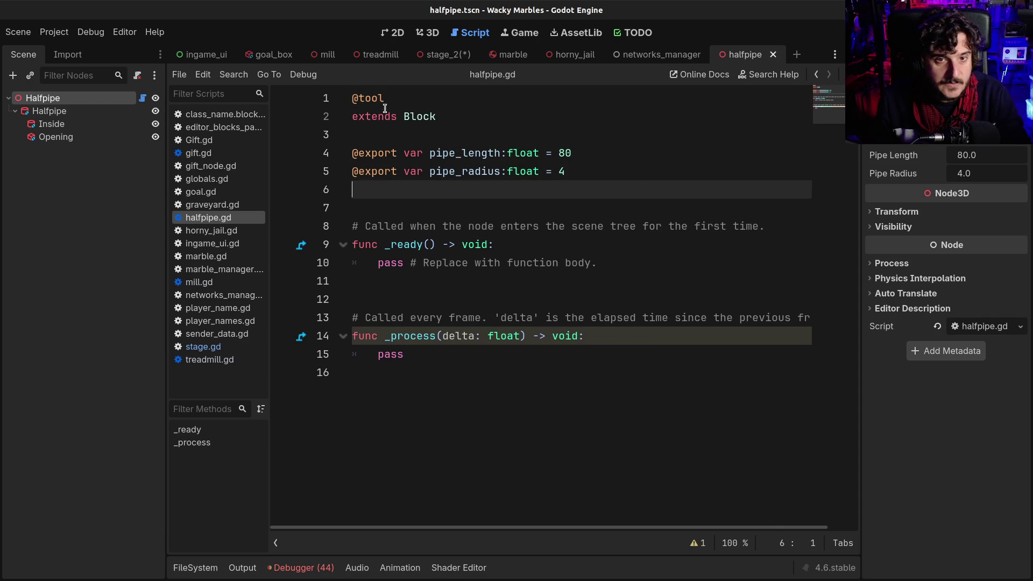
double_click(411, 115)
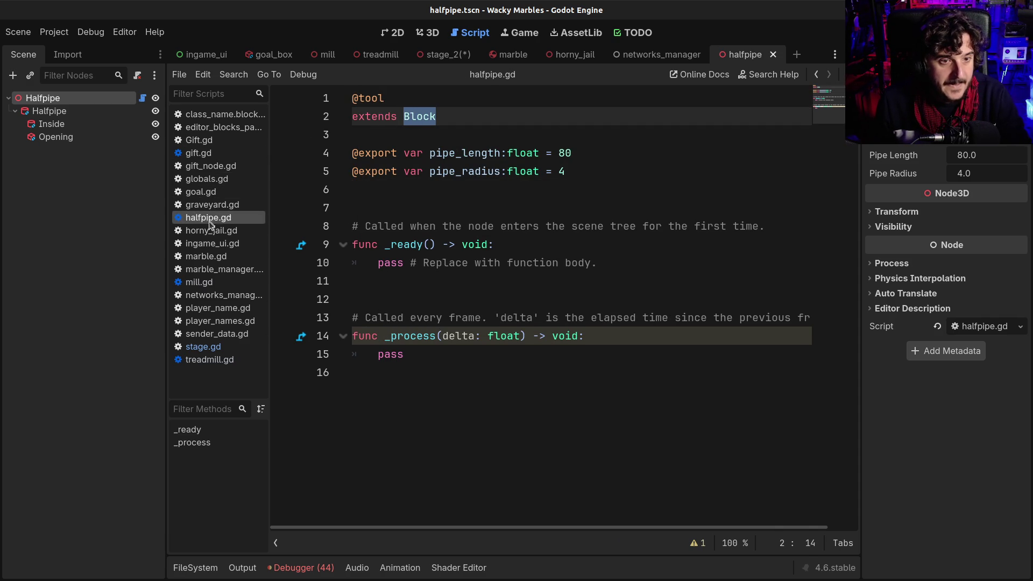
left_click(211, 116)
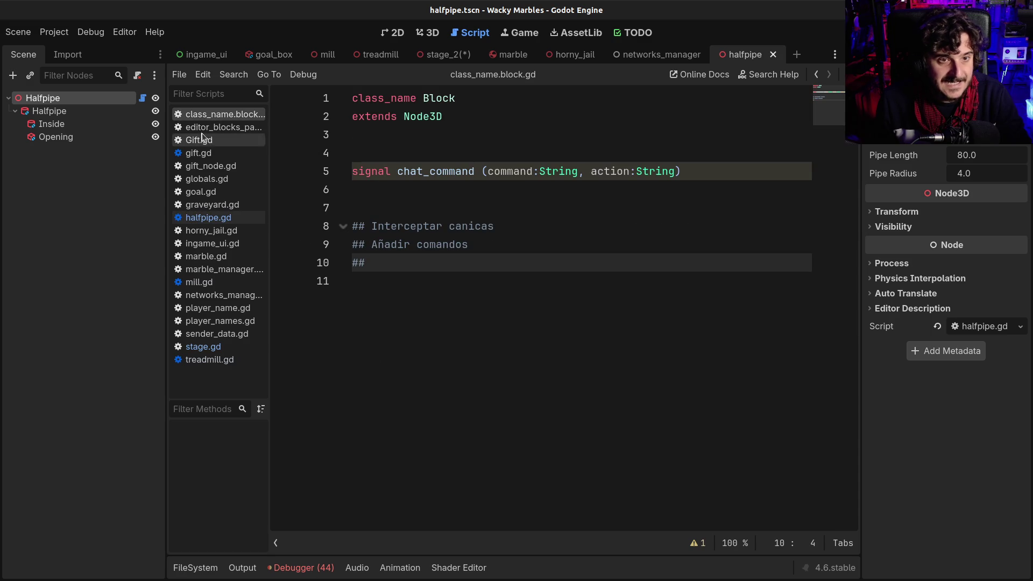
mouse_move(269, 133)
left_mouse_down()
mouse_move(327, 133)
mouse_move(252, 135)
left_mouse_up()
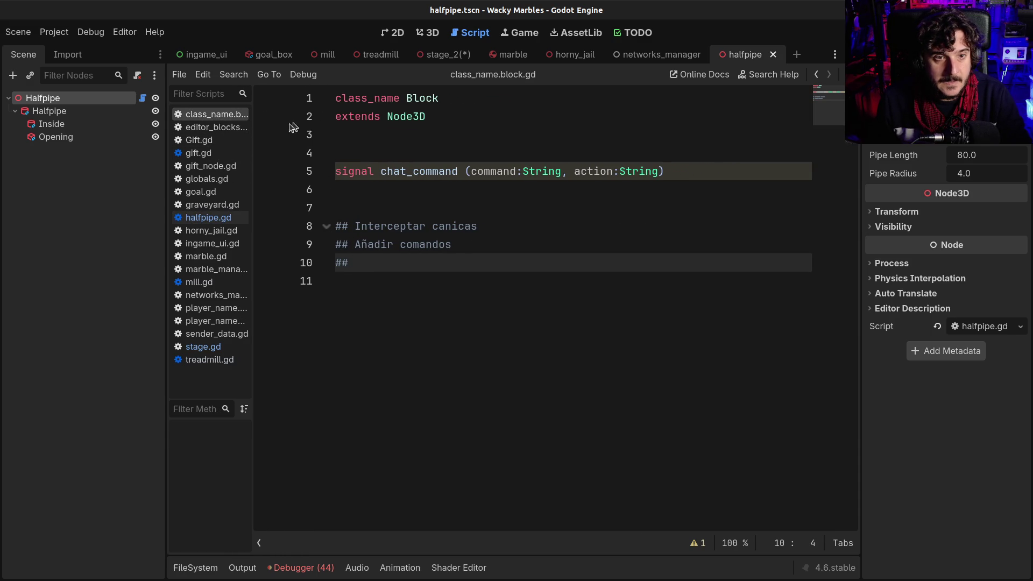
left_click(380, 226)
left_click(366, 280)
left_click(352, 208)
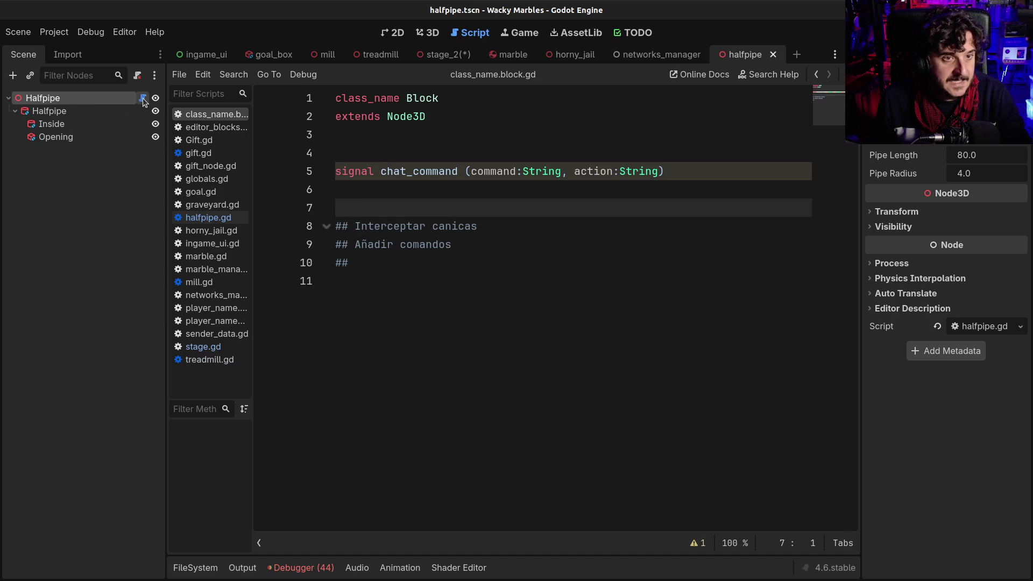
left_click(143, 100)
left_click(375, 171)
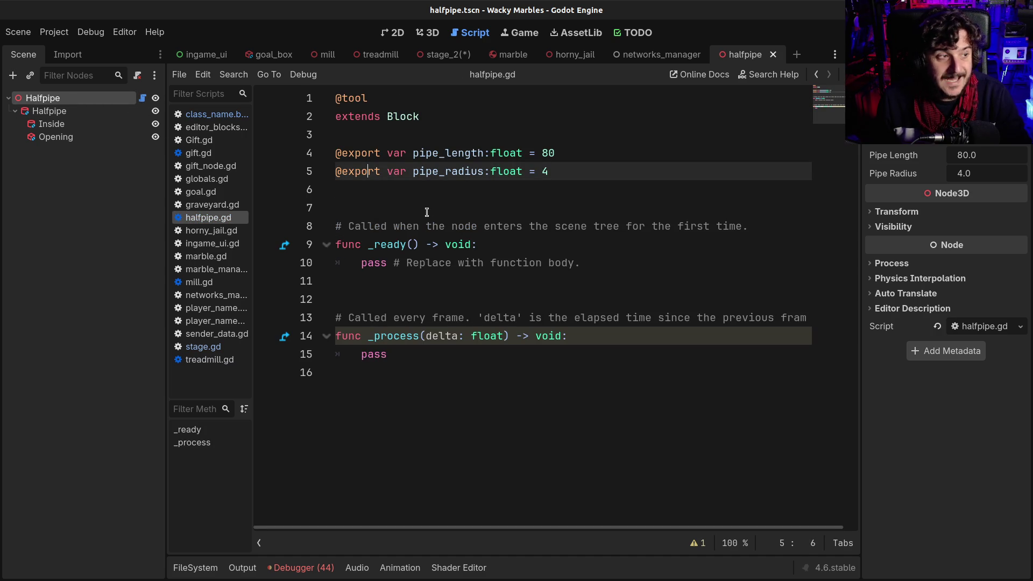
key("Up")
key("Up")
key("Up")
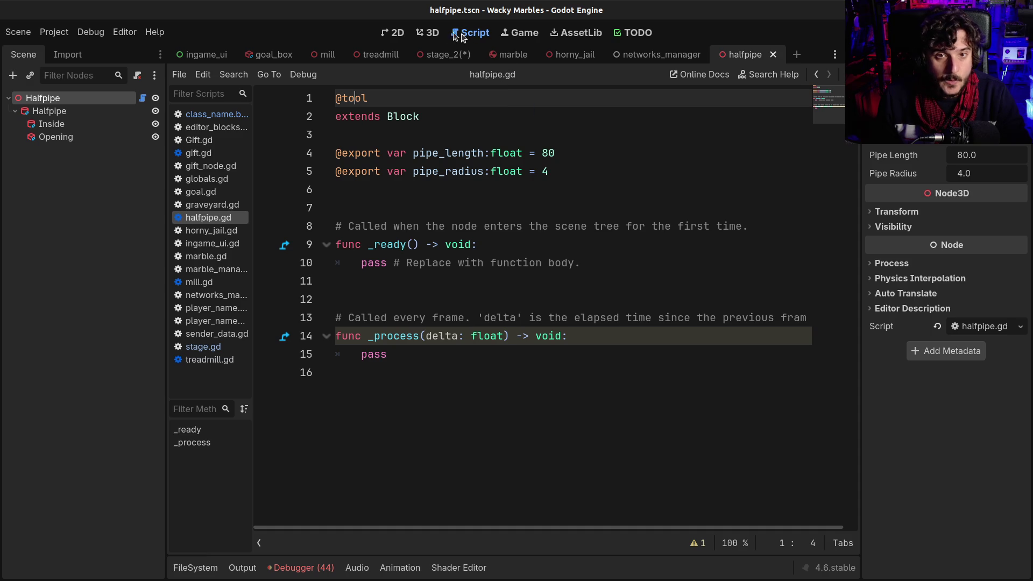
- Test Pipe Length at 40 in the 3D view, revert it to 80, and save the scene
left_click(428, 33)
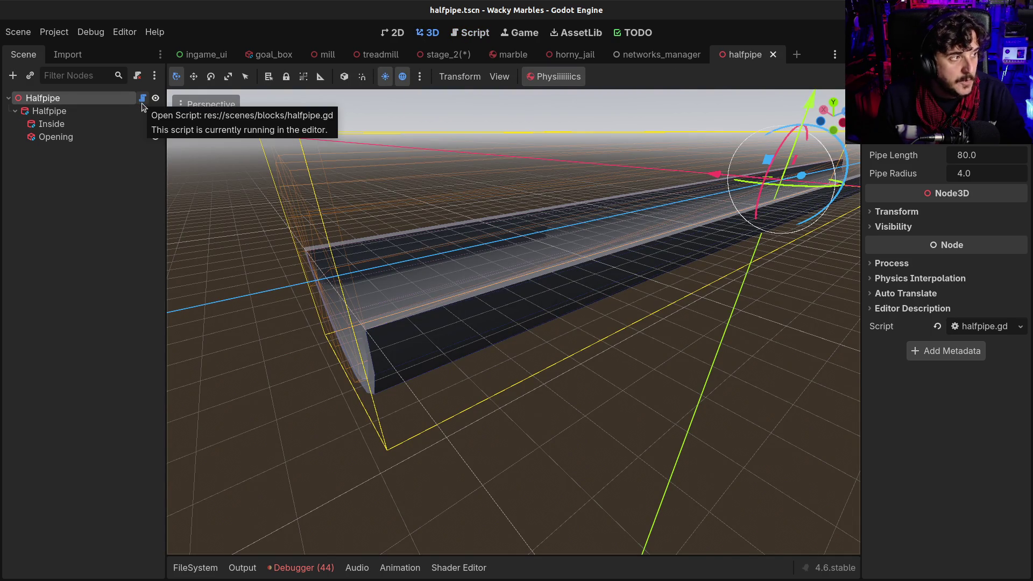
left_click(488, 36)
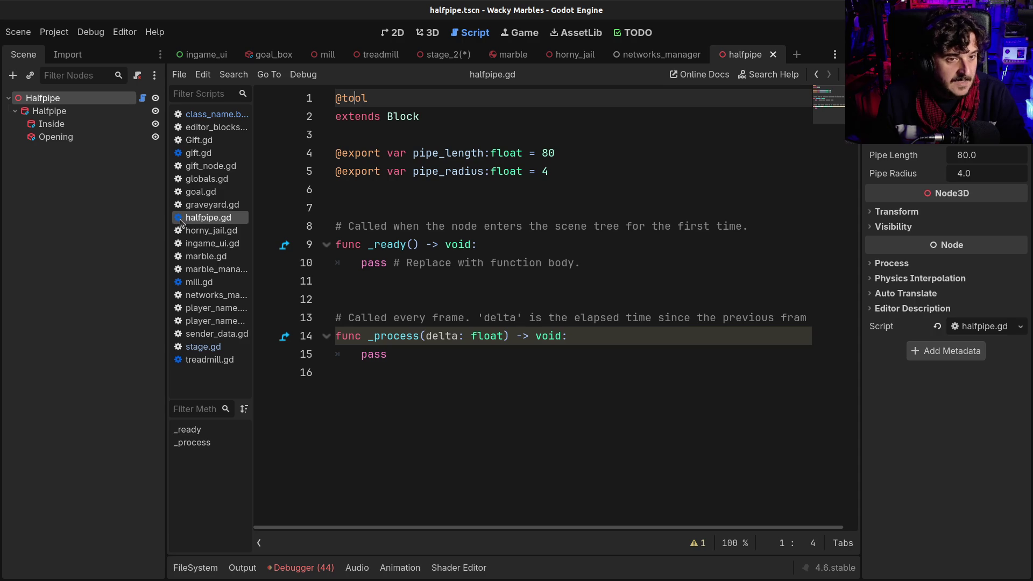
left_click(430, 33)
scroll(457, 173, "down", 5)
scroll(436, 178, "down", 5)
scroll(505, 181, "up", 2)
mouse_move(968, 155)
left_mouse_down()
mouse_move(990, 155)
mouse_move(936, 155)
mouse_move(1031, 156)
left_mouse_up()
left_click(956, 158)
type("40")
key("Return")
left_click(937, 155)
key("ctrl+s")
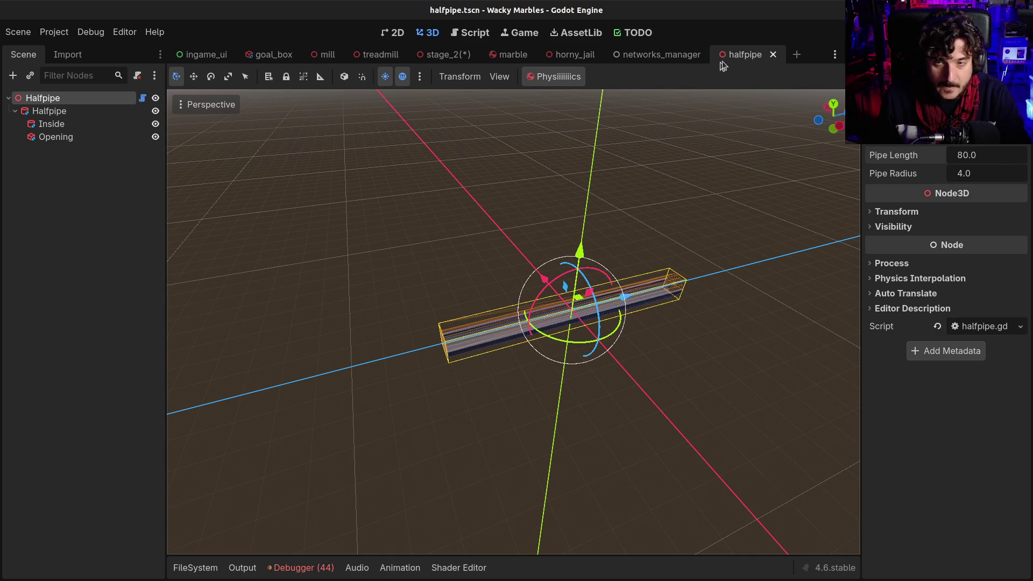
- Close the halfpipe scene, reopen halfpipe.tscn from the blocks folder, and show halfpipe.gd
left_click(773, 55)
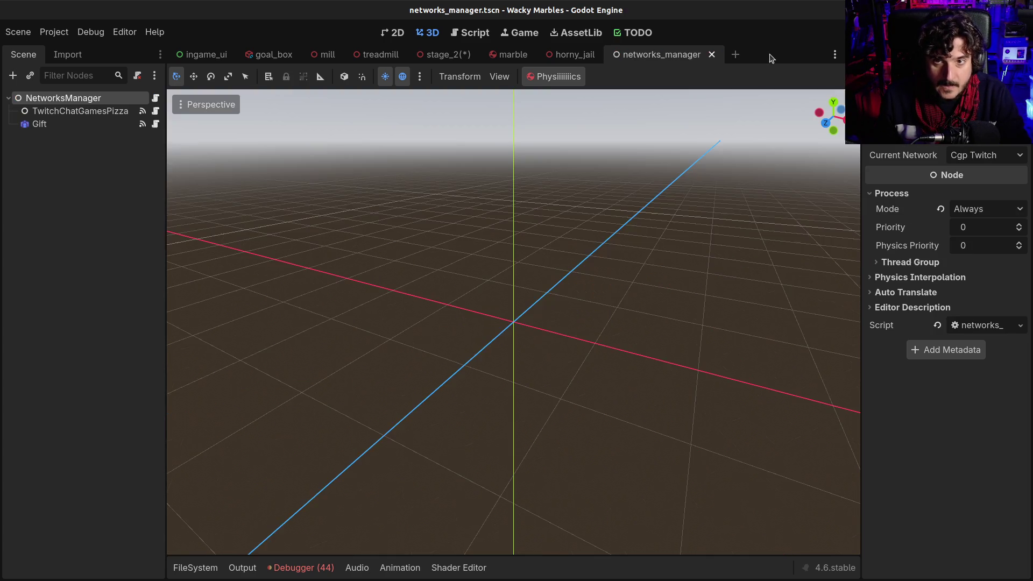
left_click(195, 568)
scroll(242, 496, "down", 5)
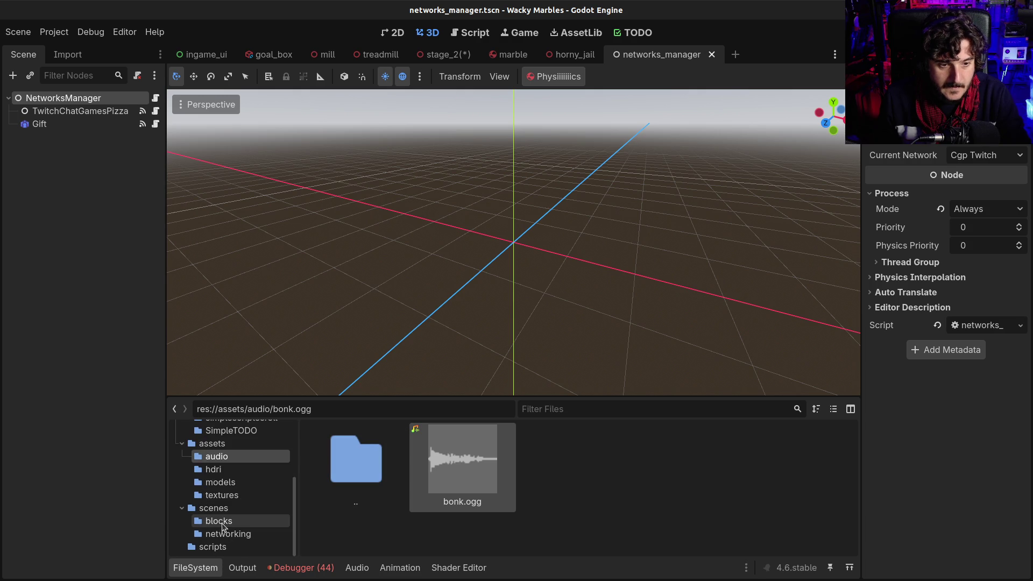
left_click(222, 522)
left_click(571, 410)
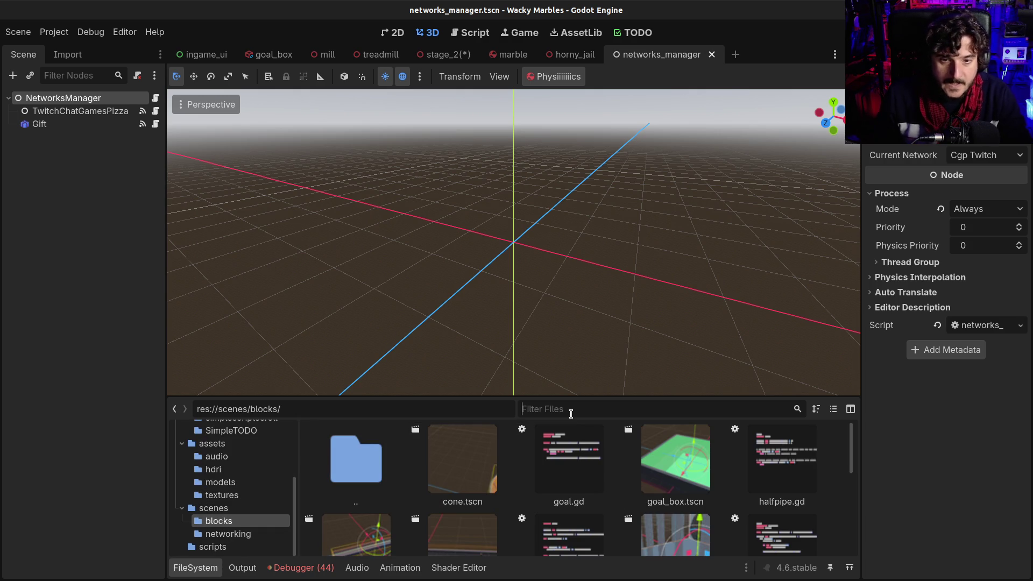
type("hal")
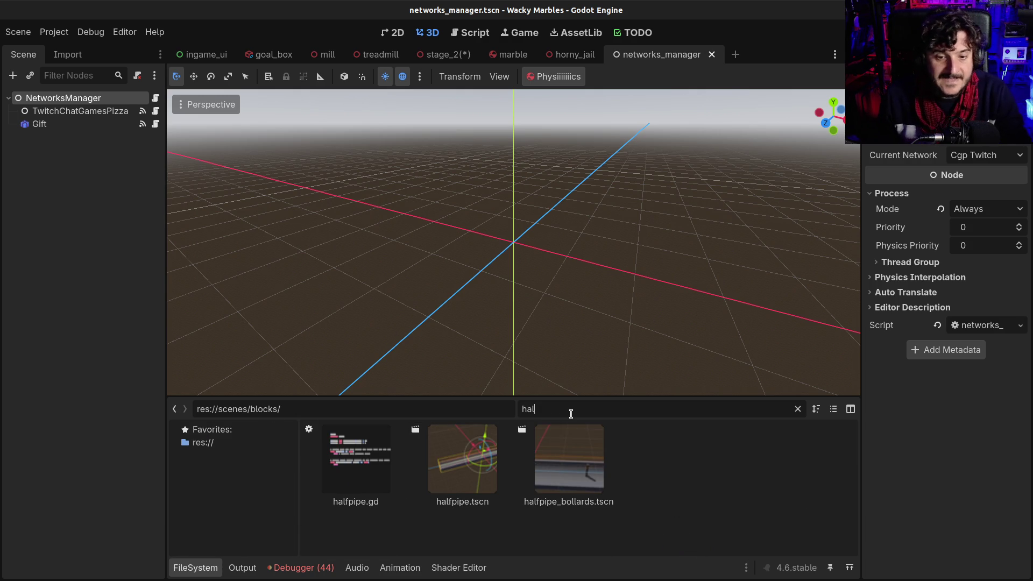
double_click(463, 462)
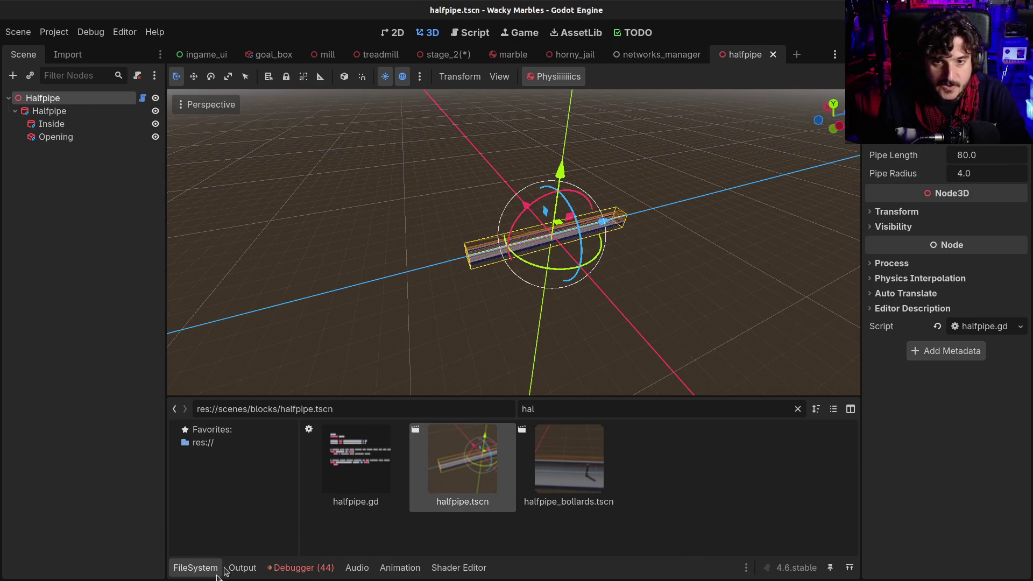
left_click(218, 567)
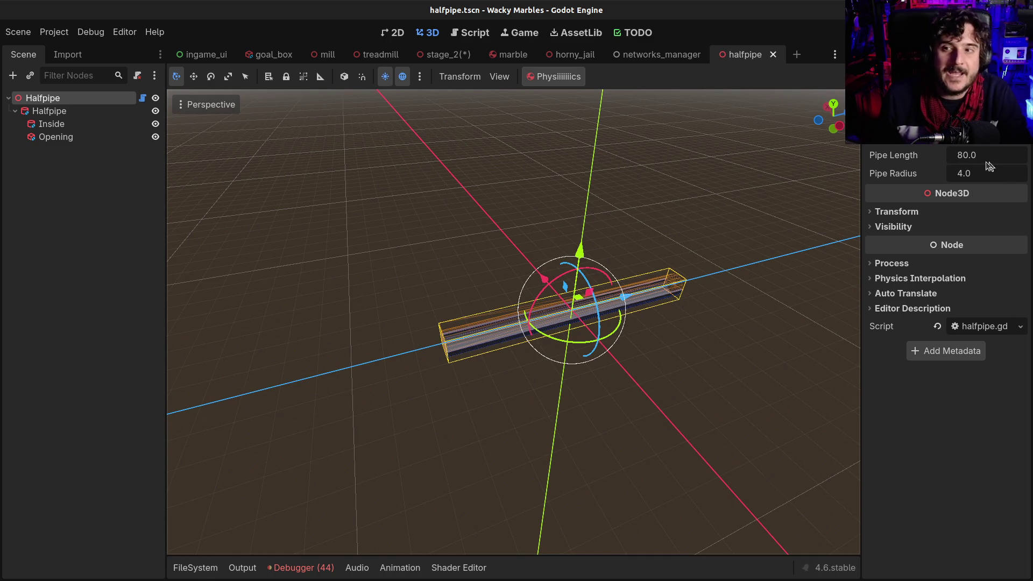
left_click(476, 35)
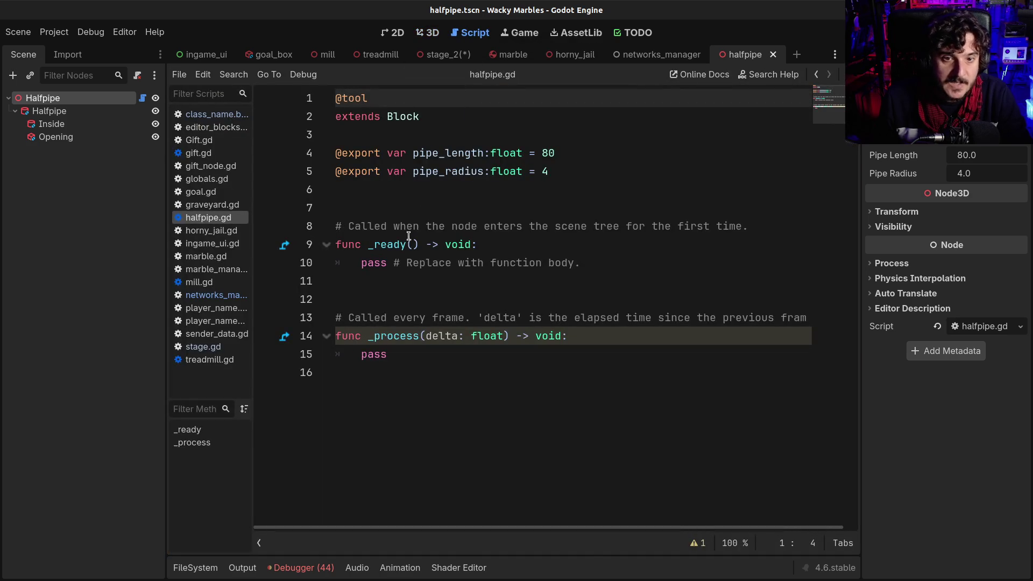
- Add a set(value): setter under the pipe_length export of 80
left_click_drag(408, 153, 463, 178)
left_click(629, 174)
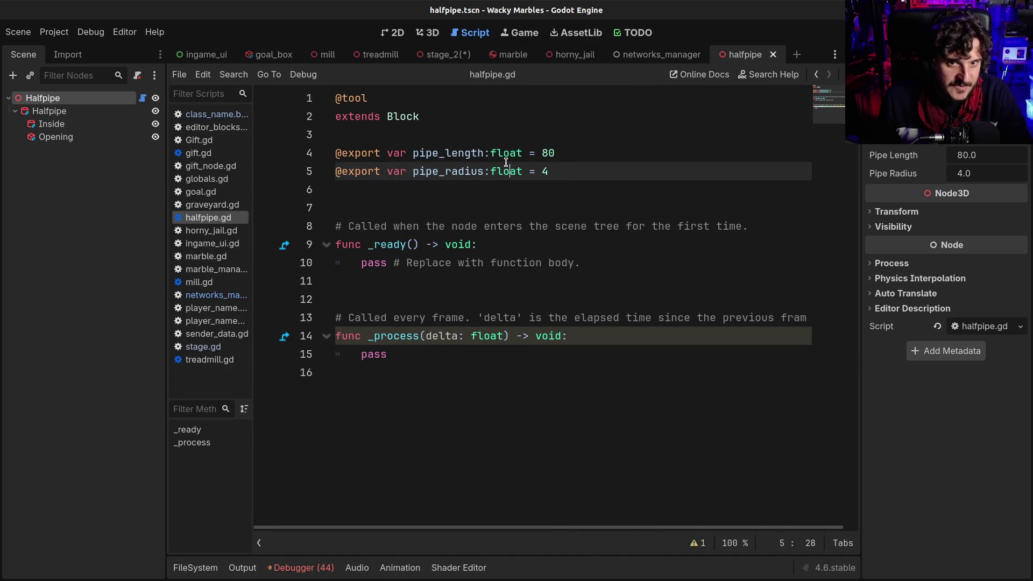
left_click(626, 157)
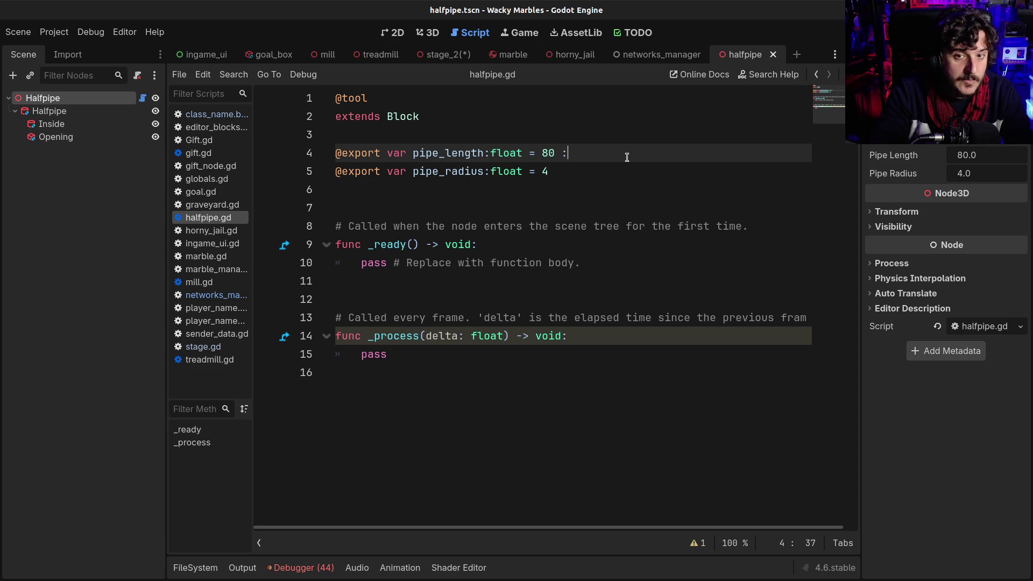
key("Return")
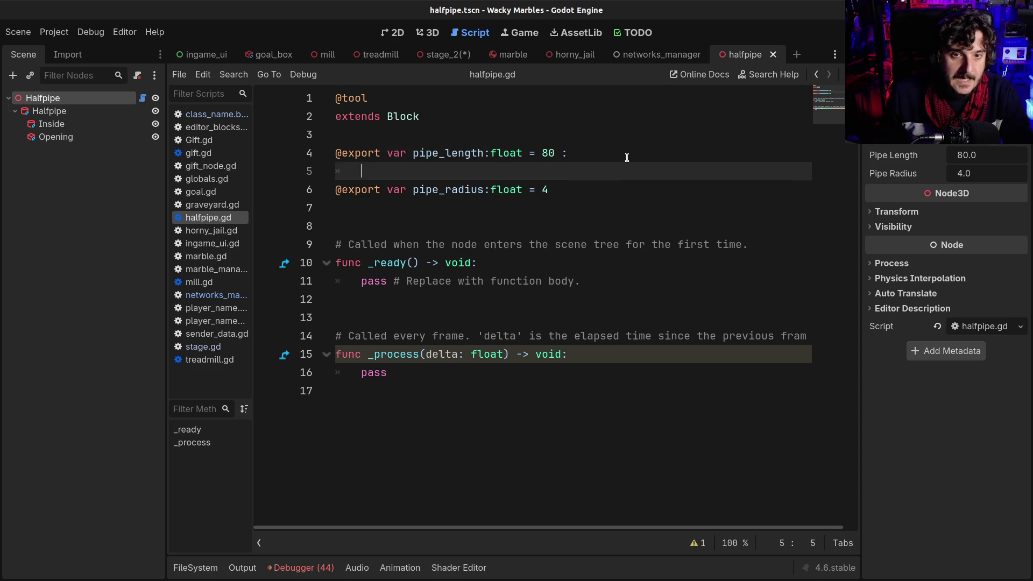
type("set(")
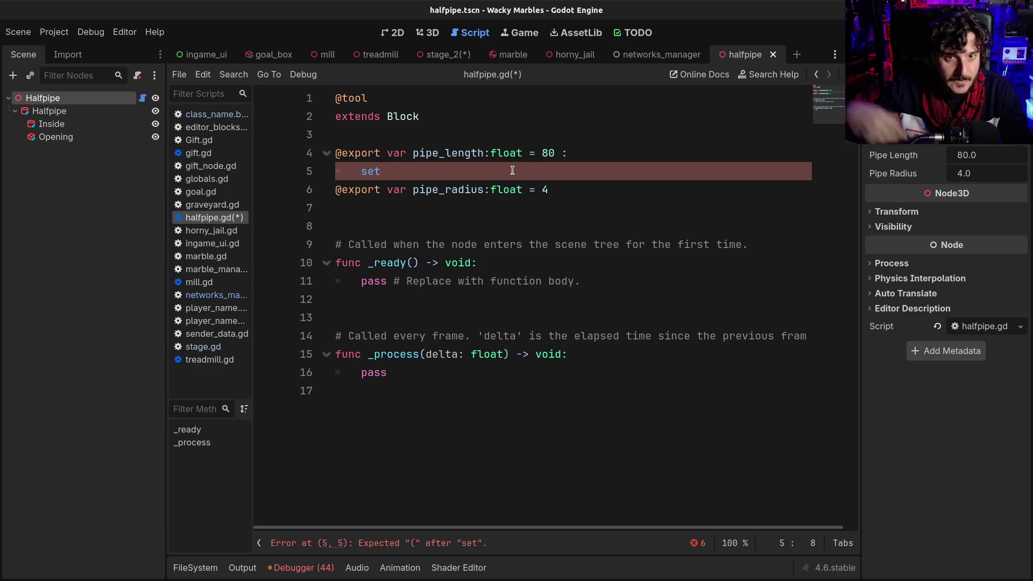
type("value):")
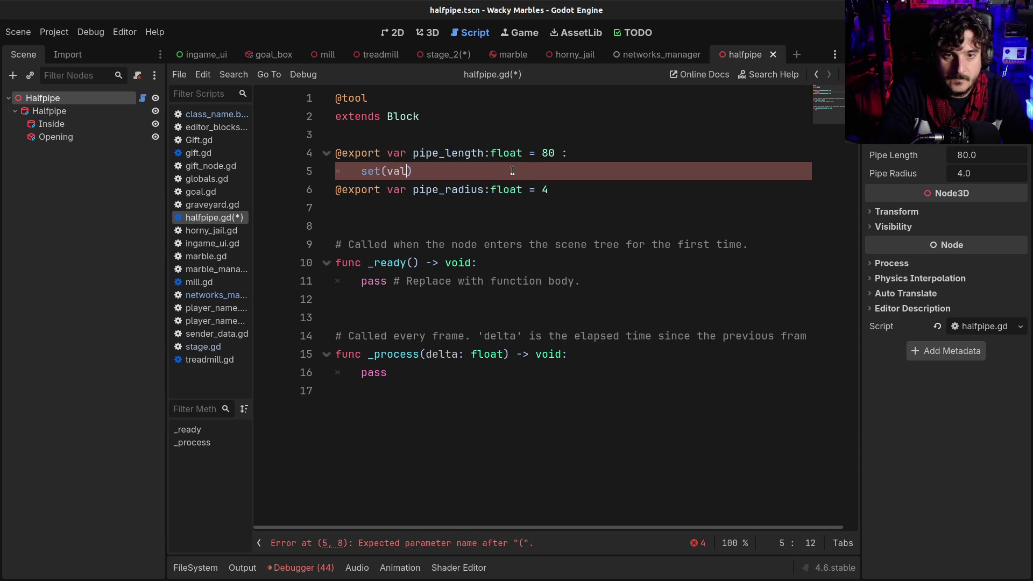
key("Return")
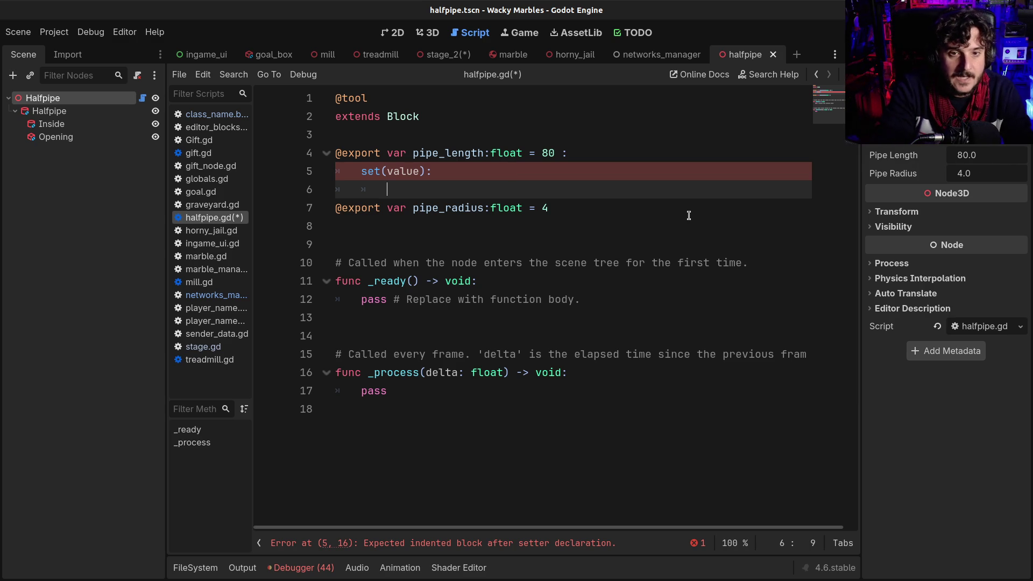
- Write pipe_length = value as the setter's first line
type("pi")
key("Down")
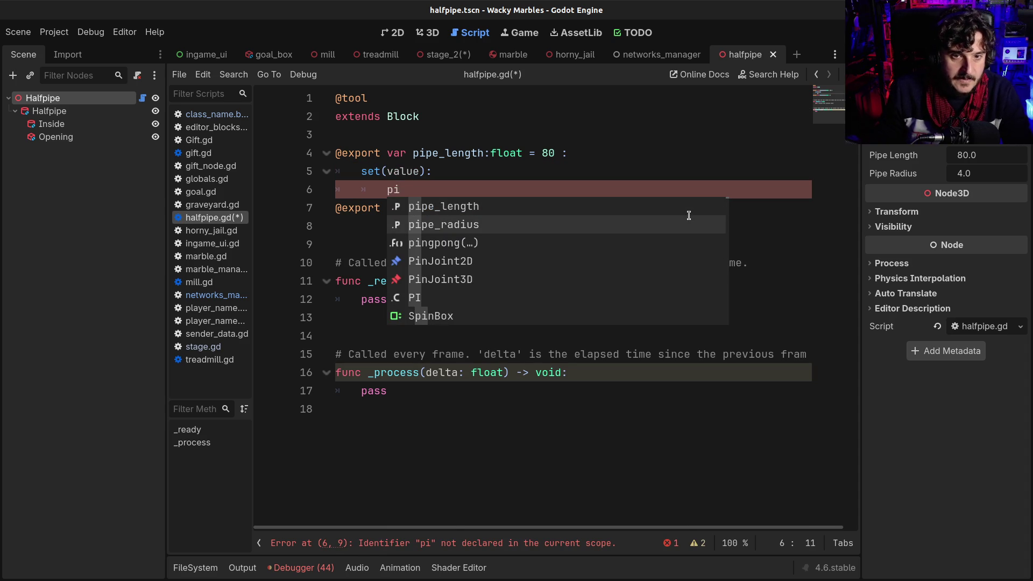
left_click(471, 210)
type("= vla")
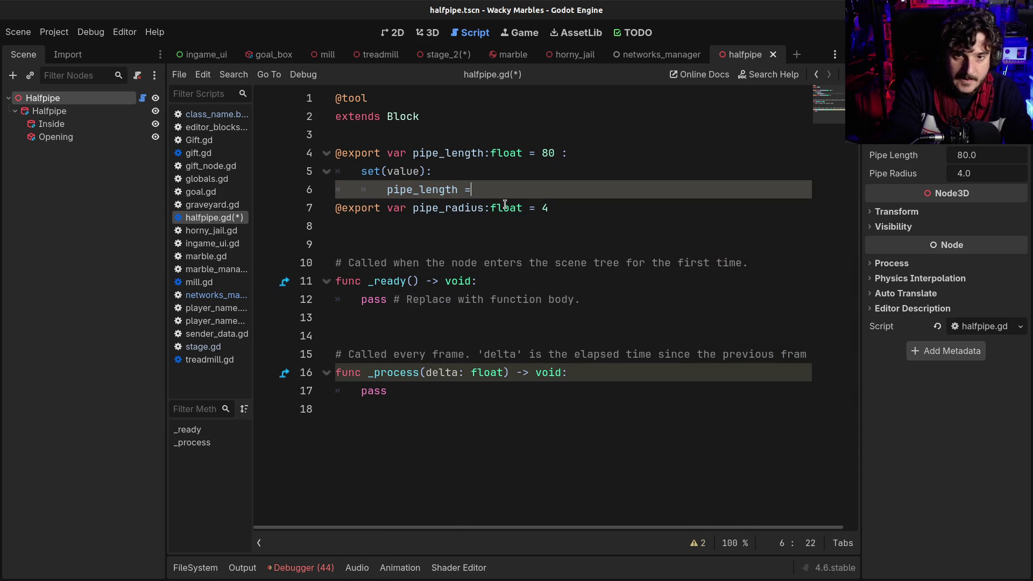
key("BackSpace")
key("BackSpace")
type("alue")
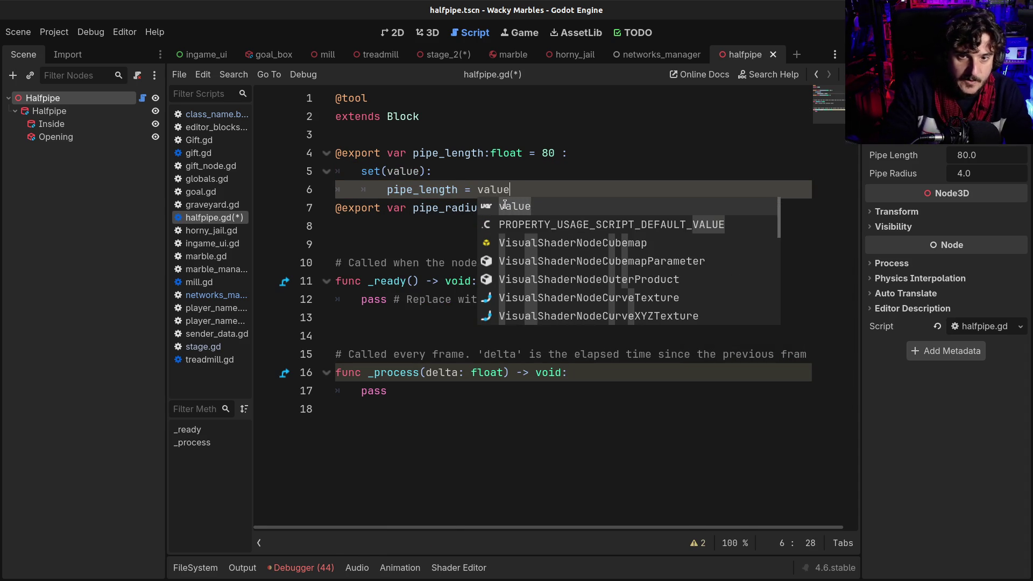
left_click(366, 171)
left_click(398, 189)
left_click(514, 189)
double_click(444, 189)
left_click(440, 153)
double_click(440, 153)
left_click(555, 181)
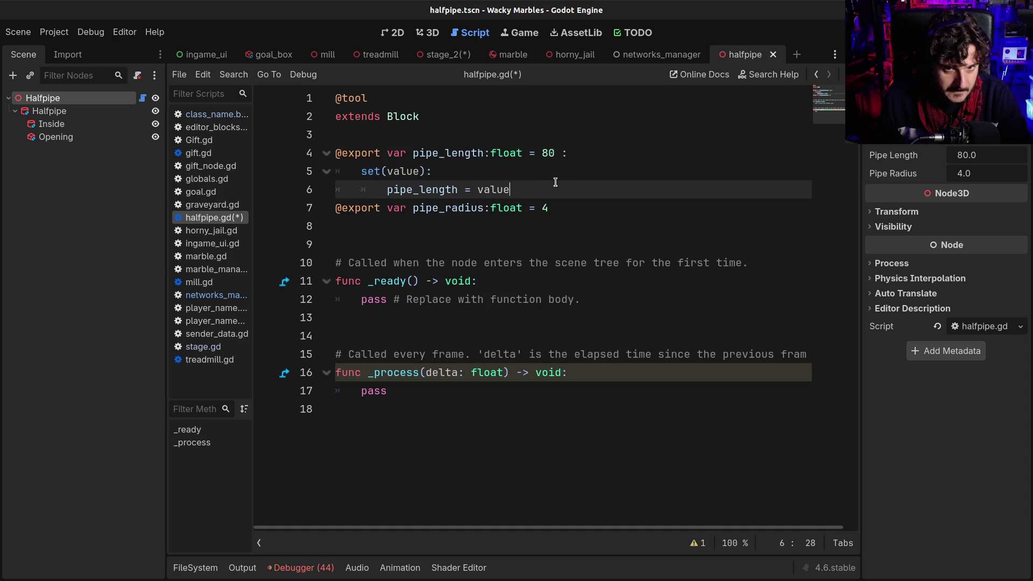
- Start a $Halfpipe line in the setter body for the Halfpipe node's height
key("Return")
key("Return")
key("Up")
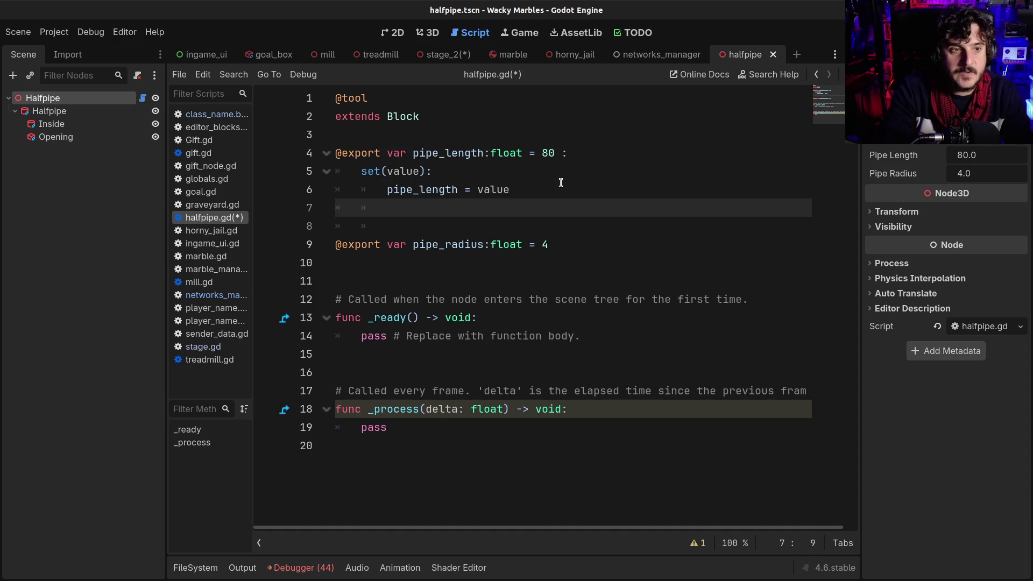
key("Return")
type("$H")
key("Return")
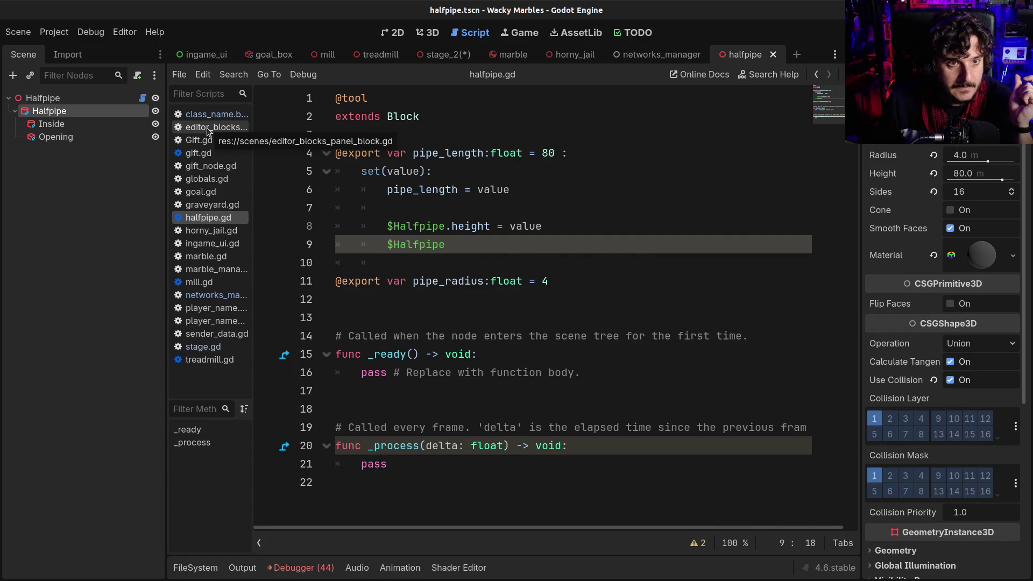
- Declare var padding:float = 0.5 in the class_name.block.gd Block script
left_click(207, 127)
left_click(212, 114)
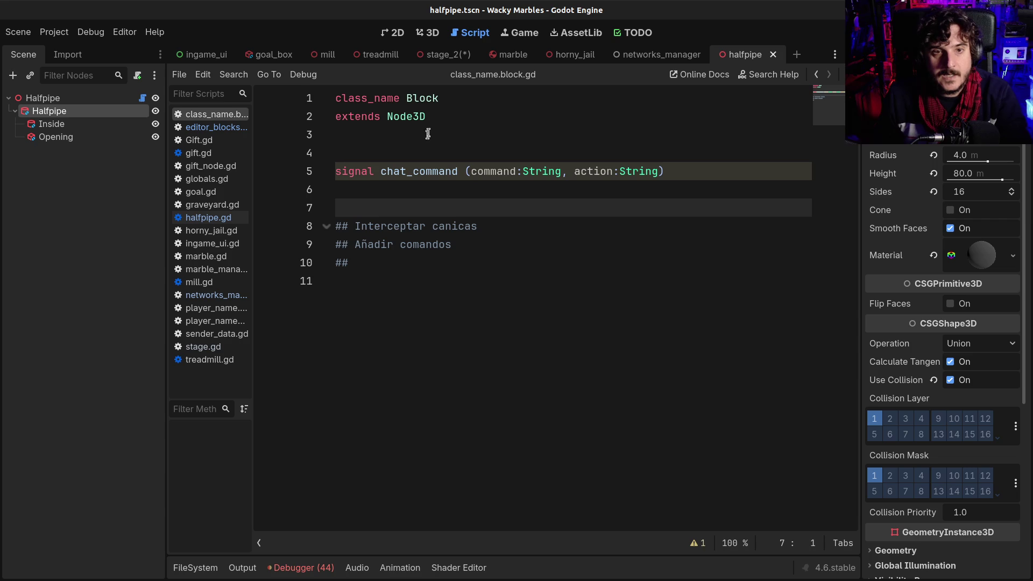
type("var ")
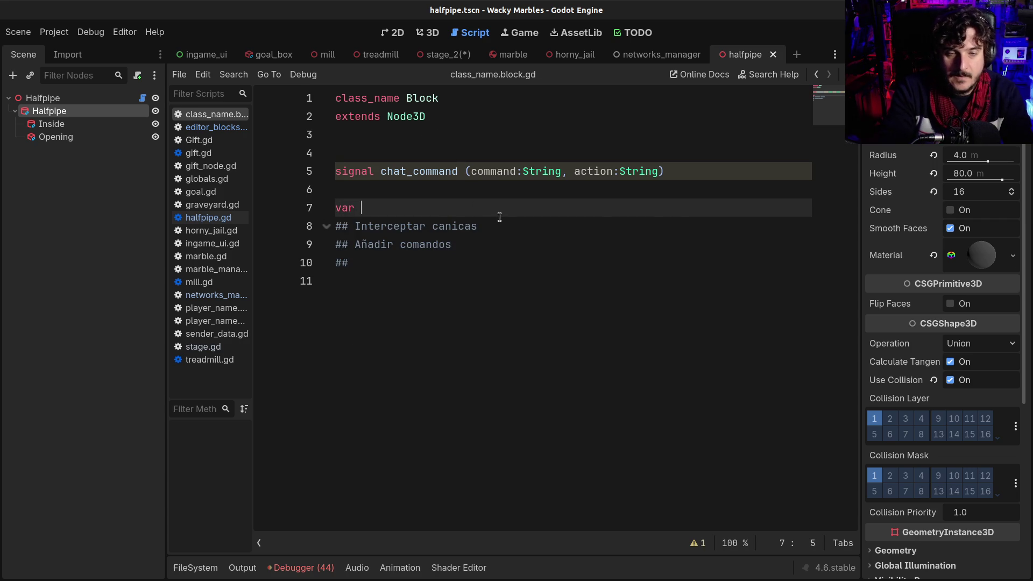
type("padding")
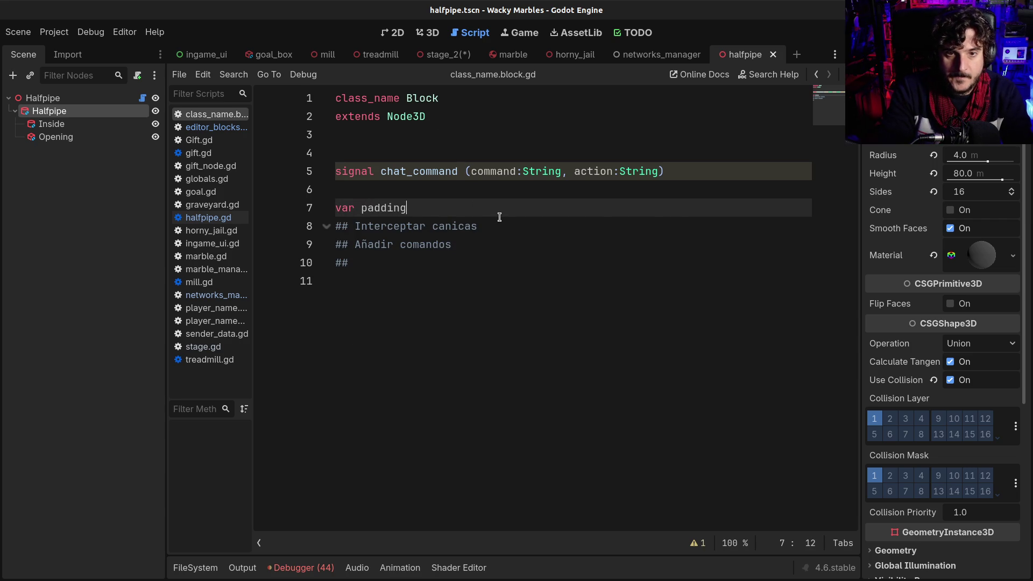
key("BackSpace")
key("BackSpace")
type(":float = 0.5")
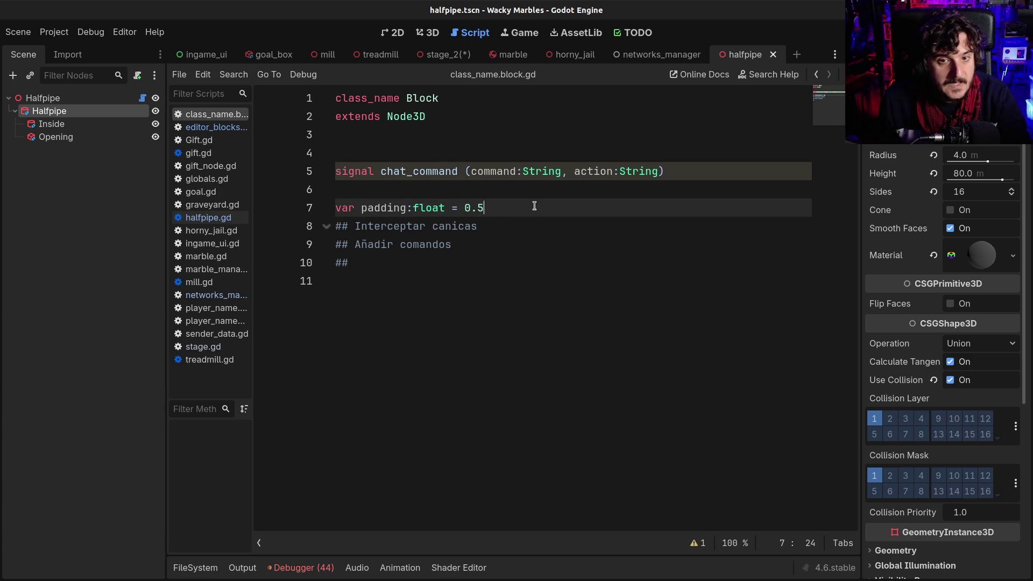
- Set $Halfpipe/Inside.height = value + padding in the pipe_length setter and save
left_click(226, 219)
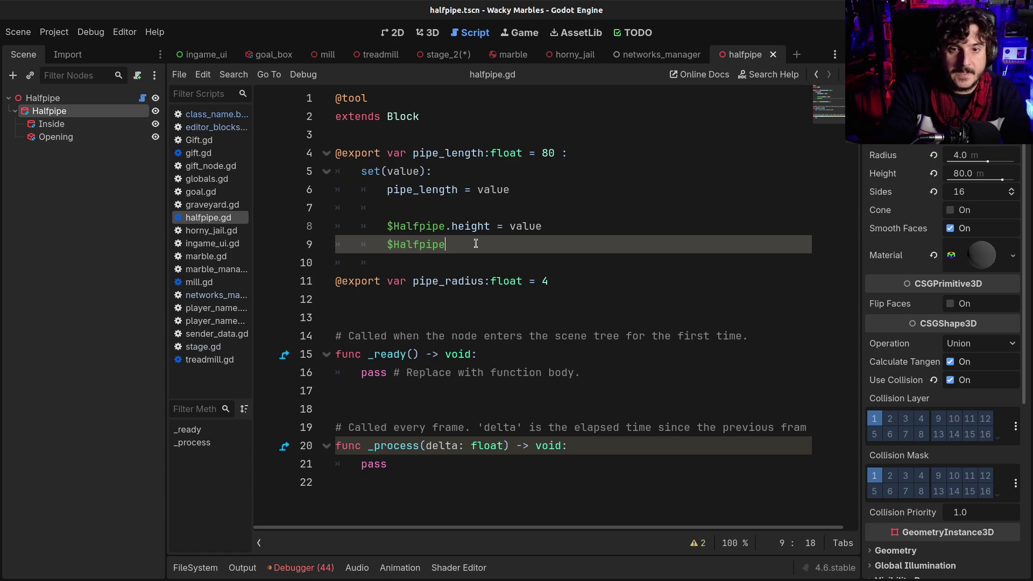
key("Return")
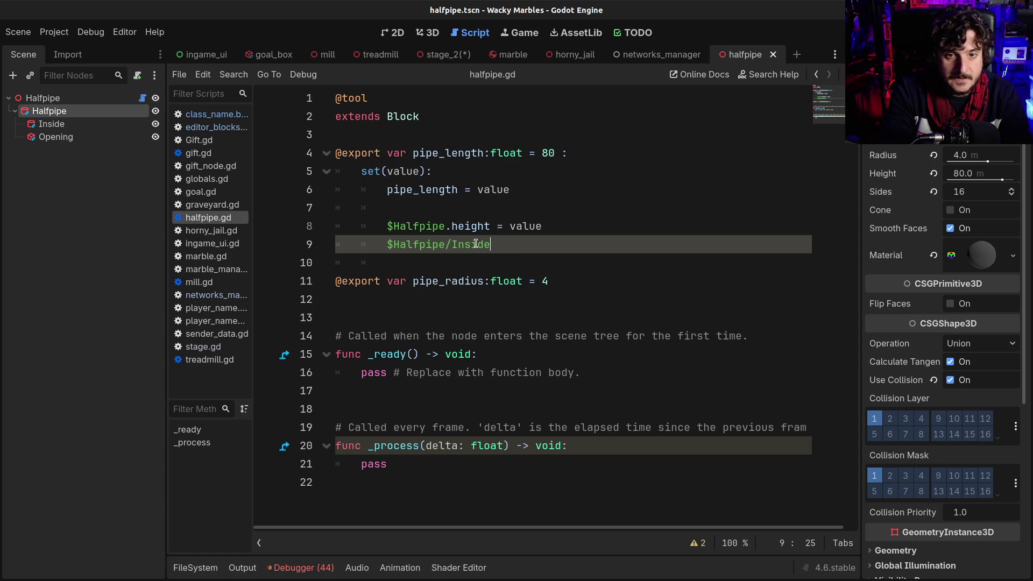
type(".")
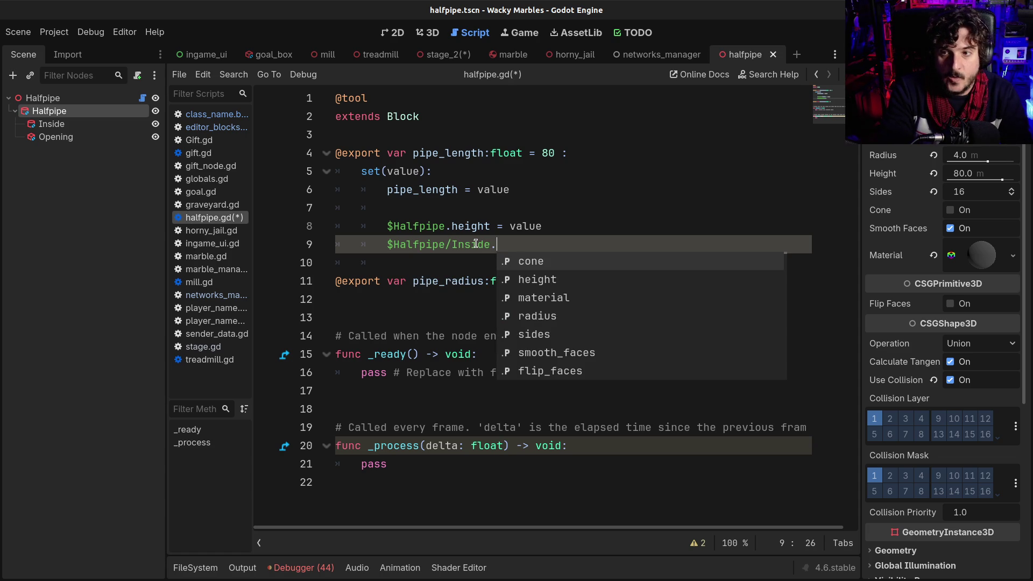
type("height ")
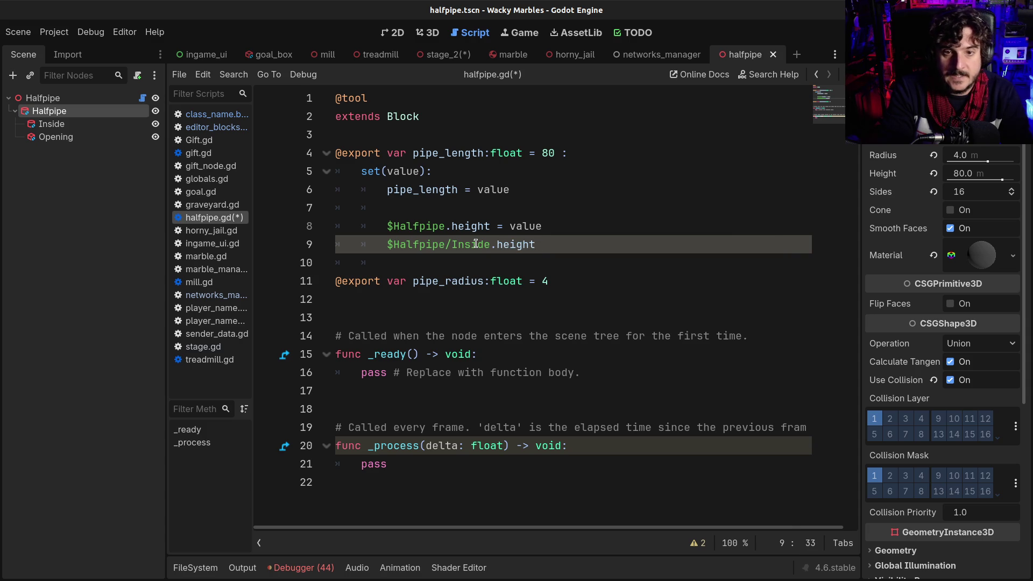
type("value + pa")
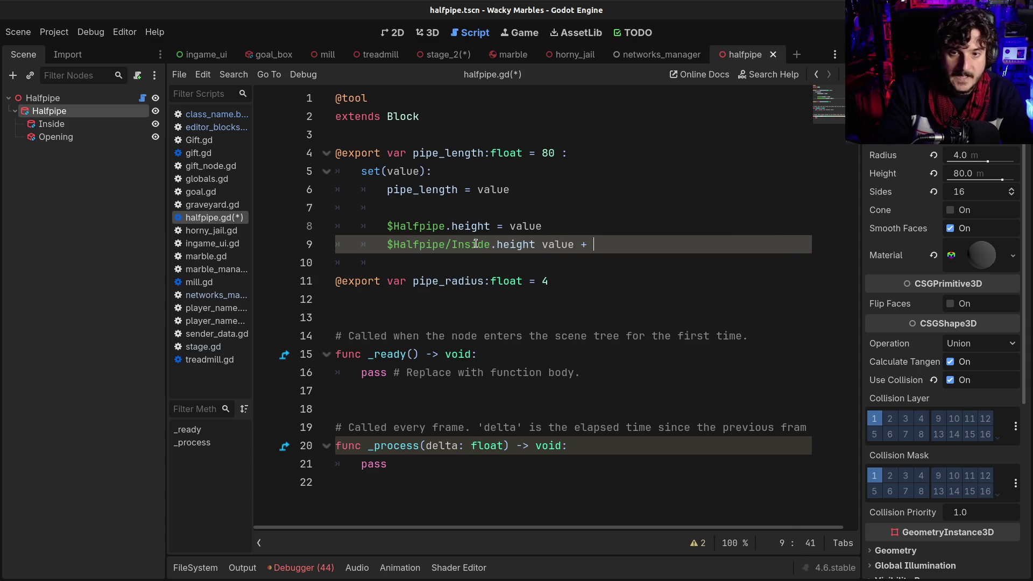
type("dding")
key("ctrl+s")
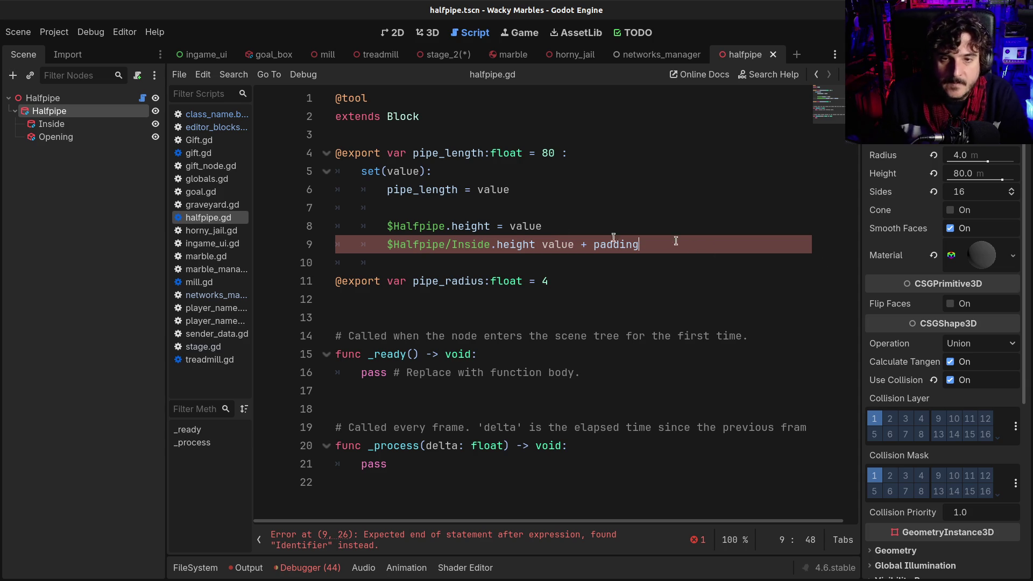
left_click(536, 245)
type("=")
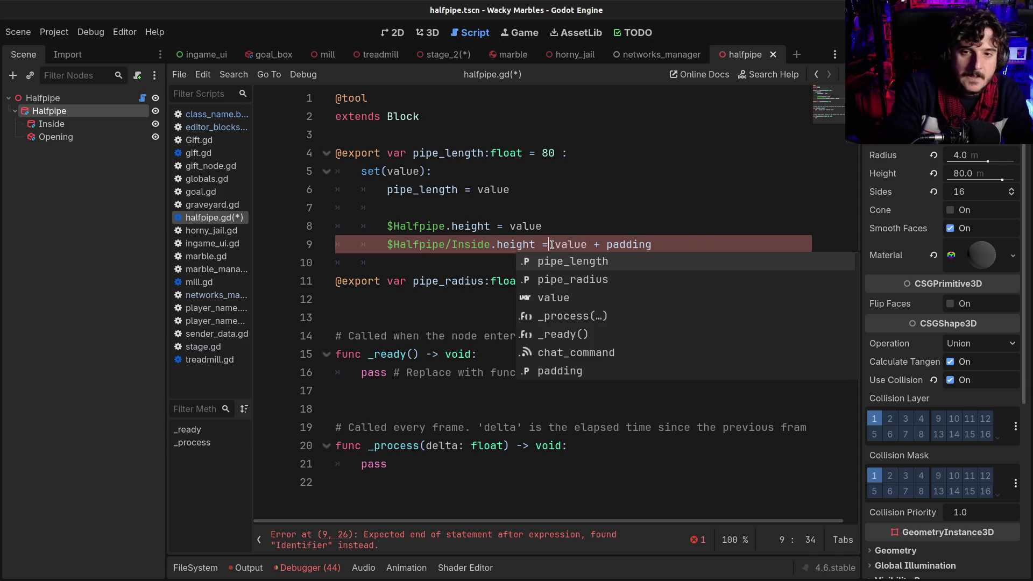
key("Escape")
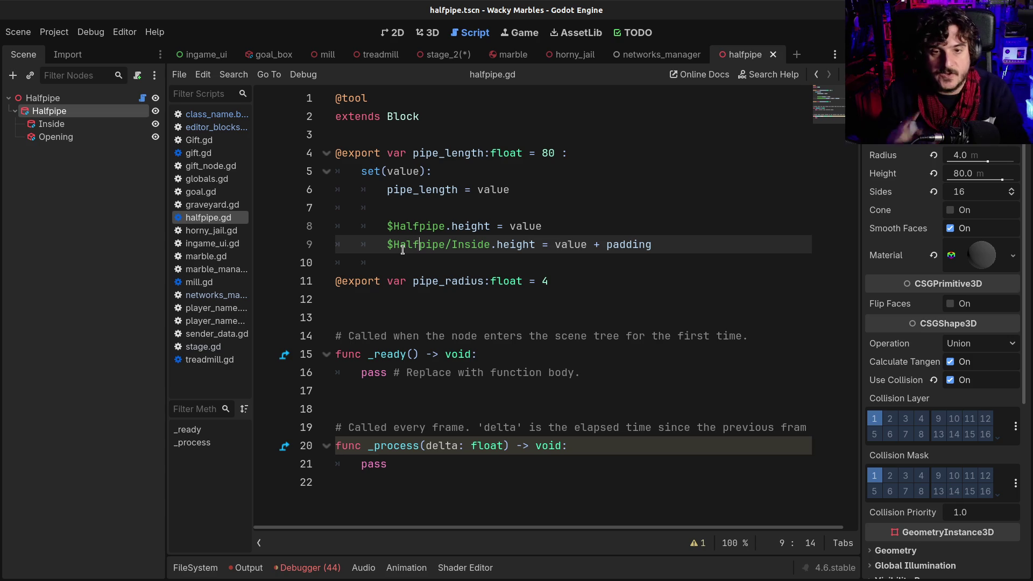
left_click(418, 33)
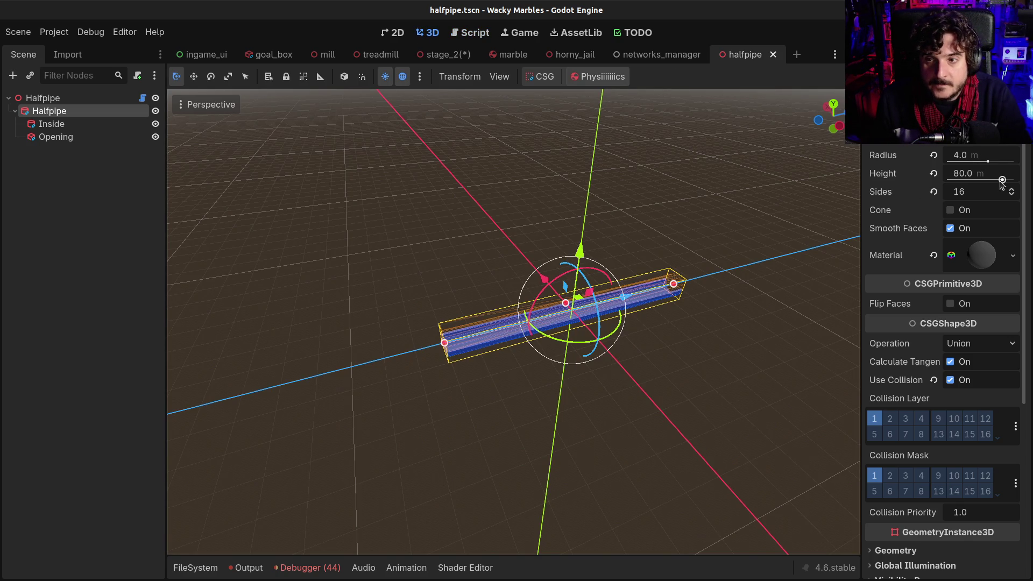
- Drag Pipe Length down to about 56 to test the setter, then reset to 80.0 and save
left_click(43, 98)
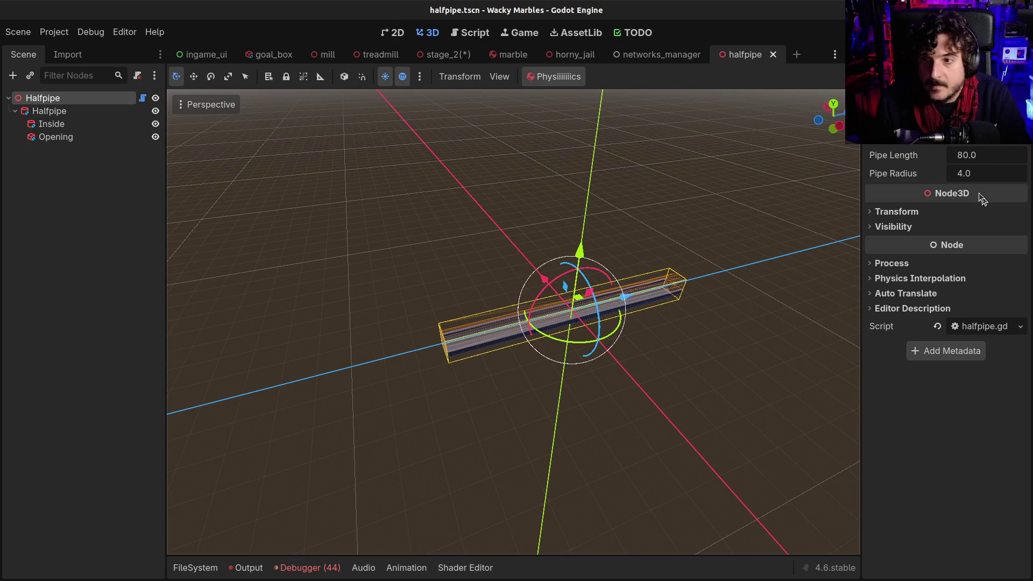
left_click_drag(966, 163, 973, 163)
left_click_drag(987, 155, 947, 155)
scroll(559, 352, "down", 5)
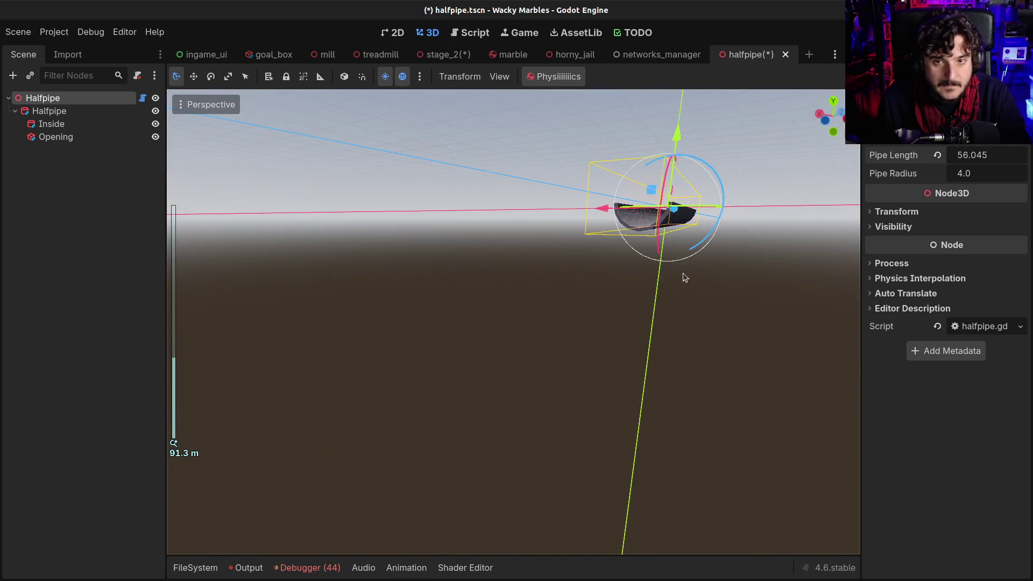
scroll(683, 276, "up", 8)
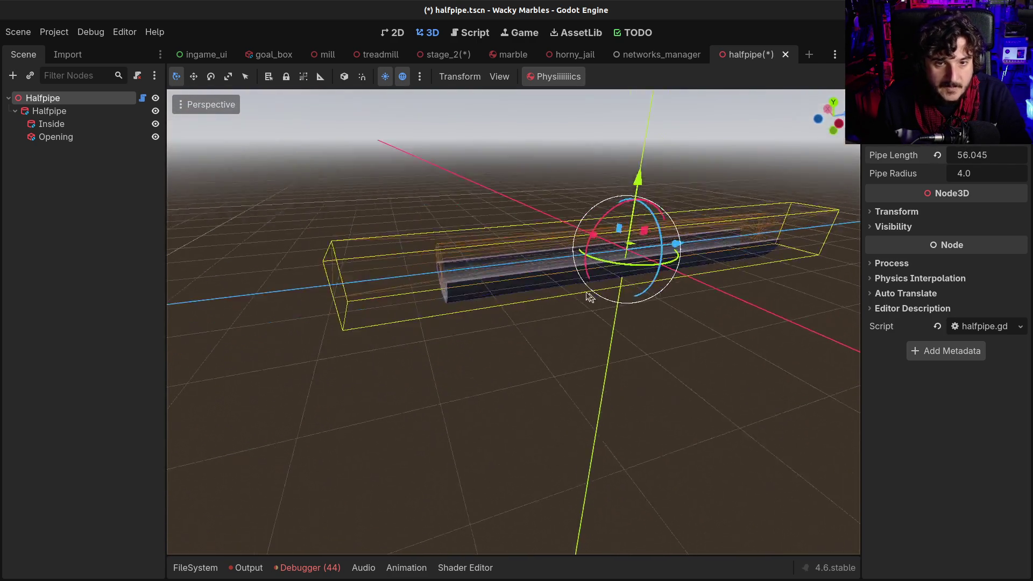
left_click_drag(589, 296, 452, 268)
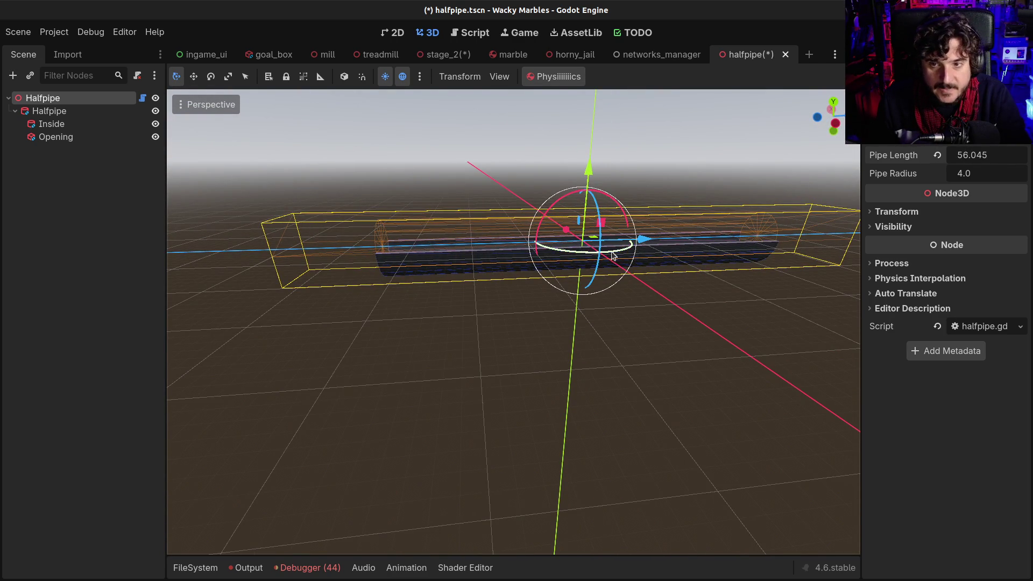
scroll(476, 252, "down", 3)
left_click_drag(968, 155, 952, 154)
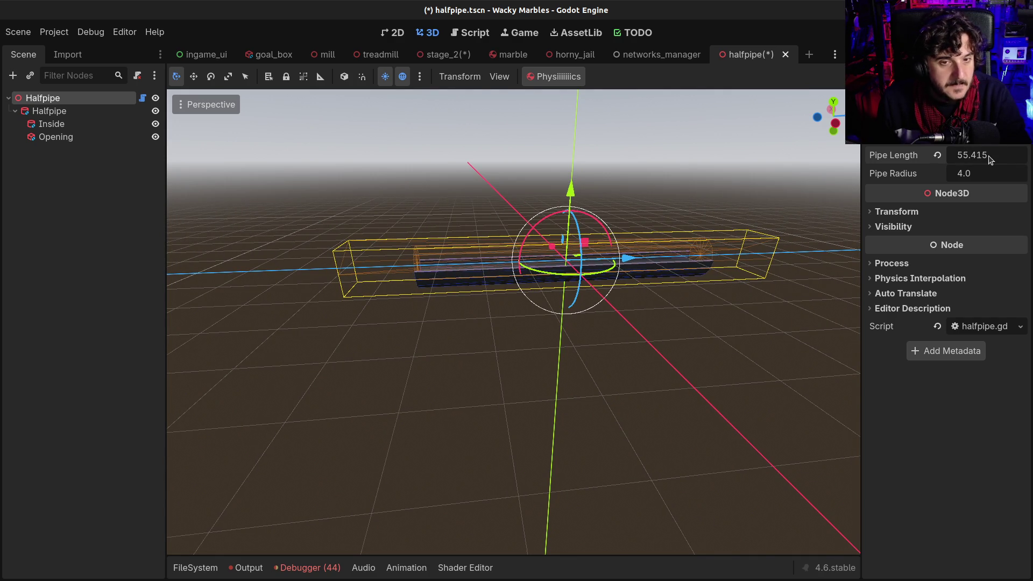
left_click(937, 155)
key("ctrl+s")
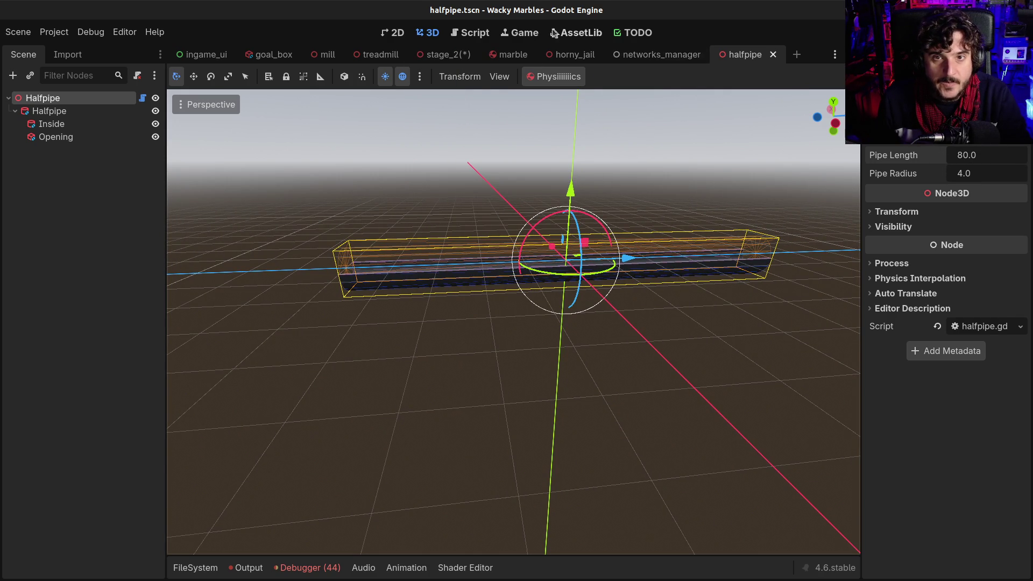
left_click(473, 32)
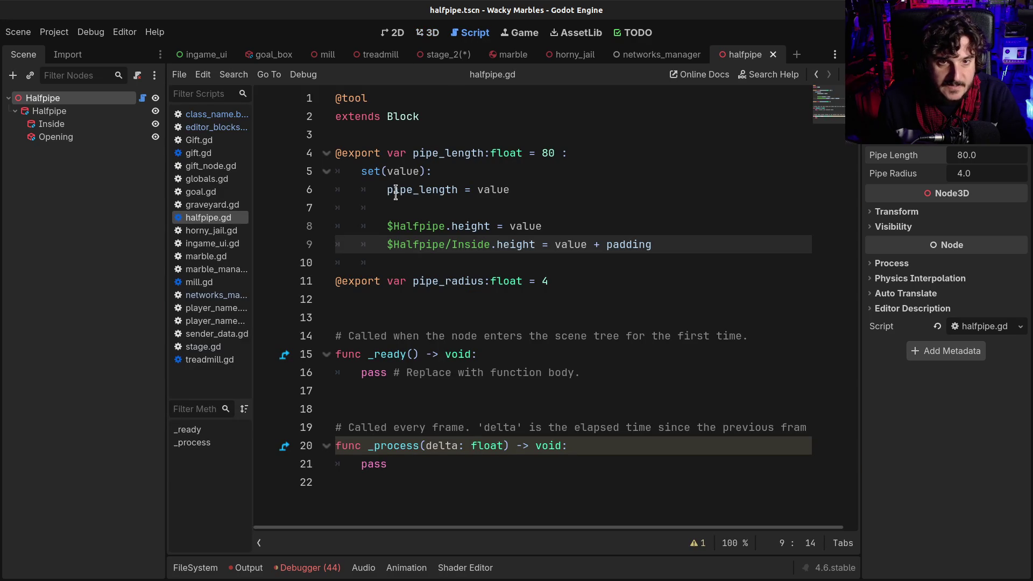
left_click(380, 153)
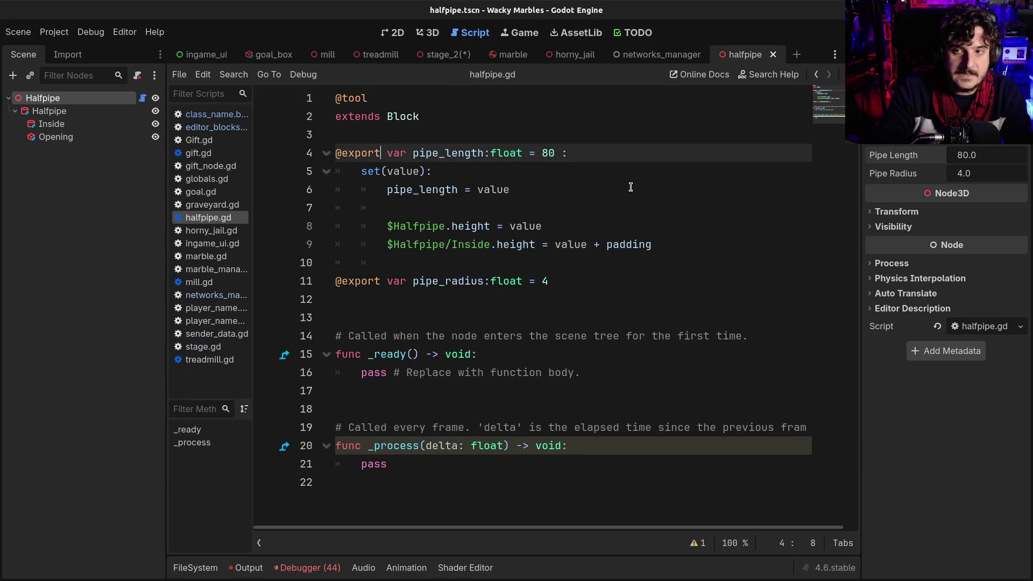
type("_")
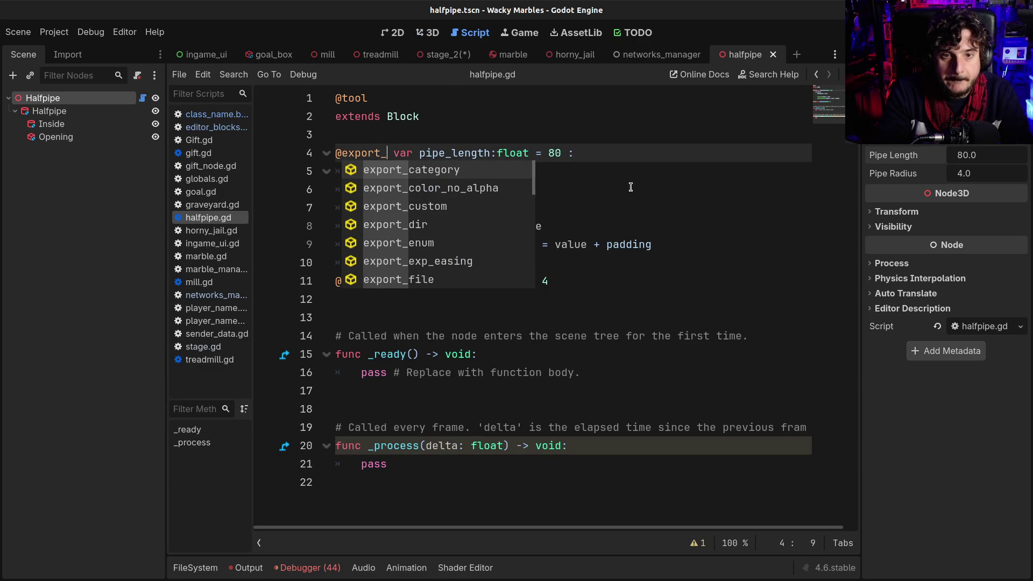
type("ra")
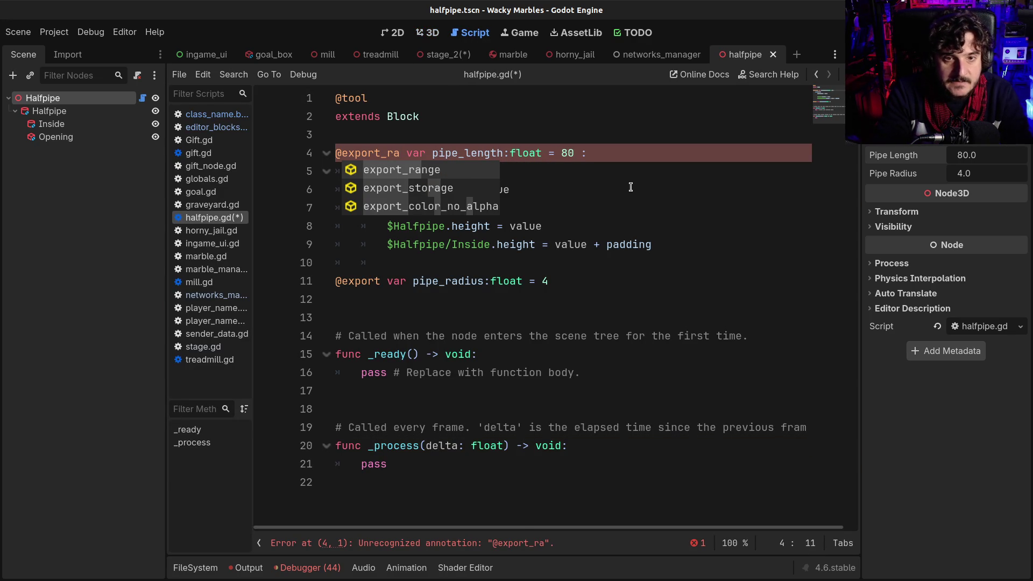
key("Return")
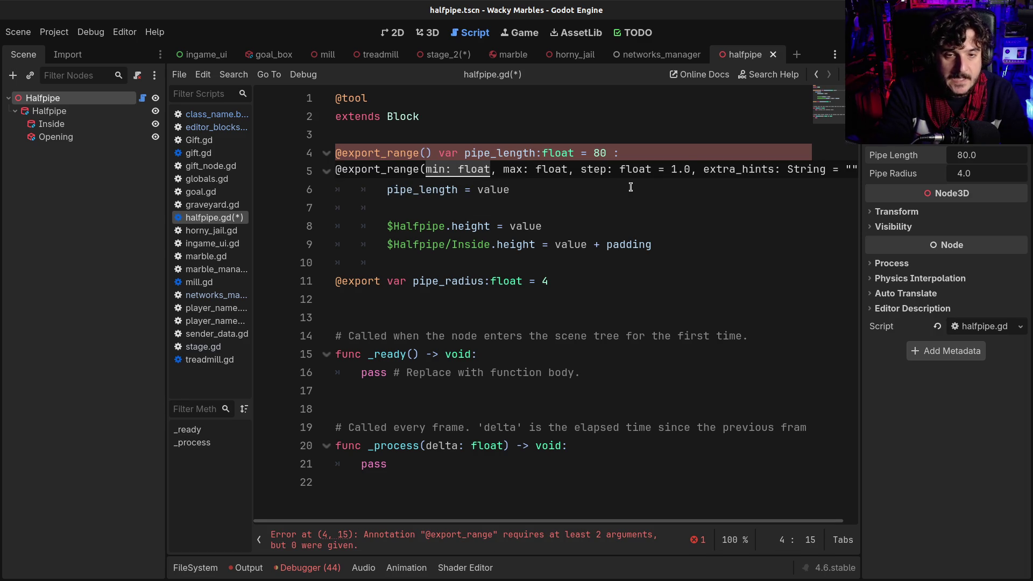
type("1.0")
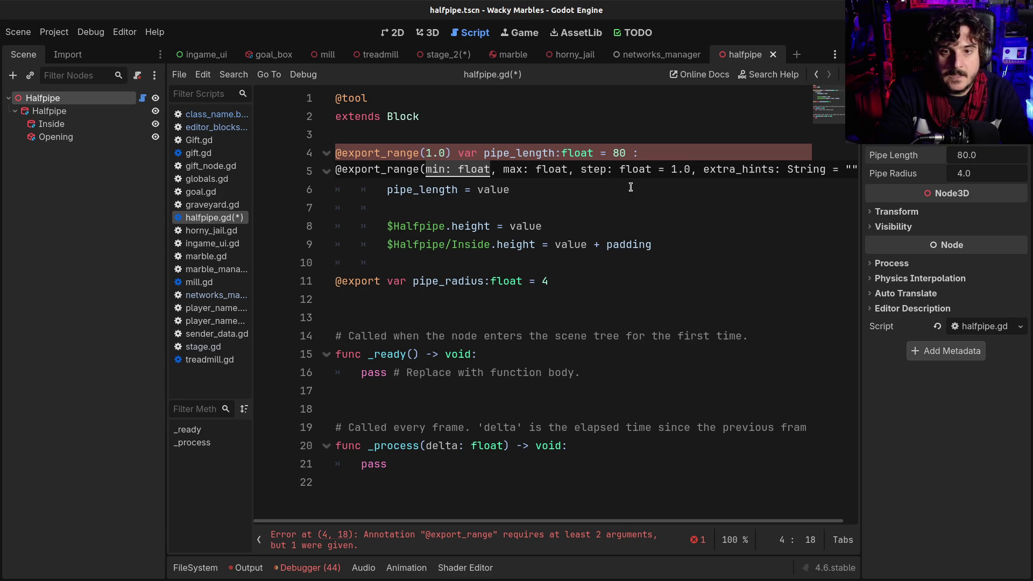
type(", ")
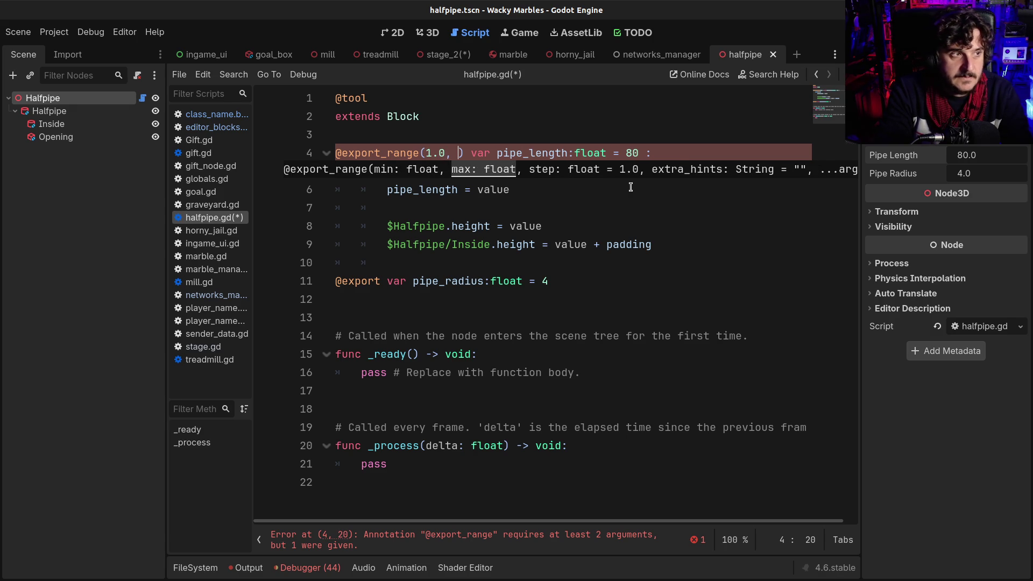
type("128.0")
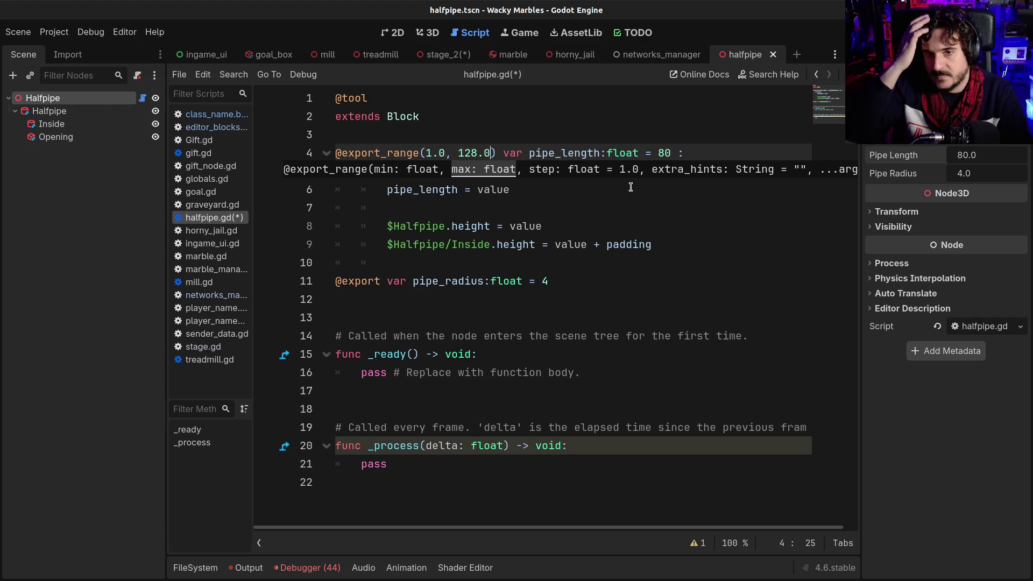
type(", ")
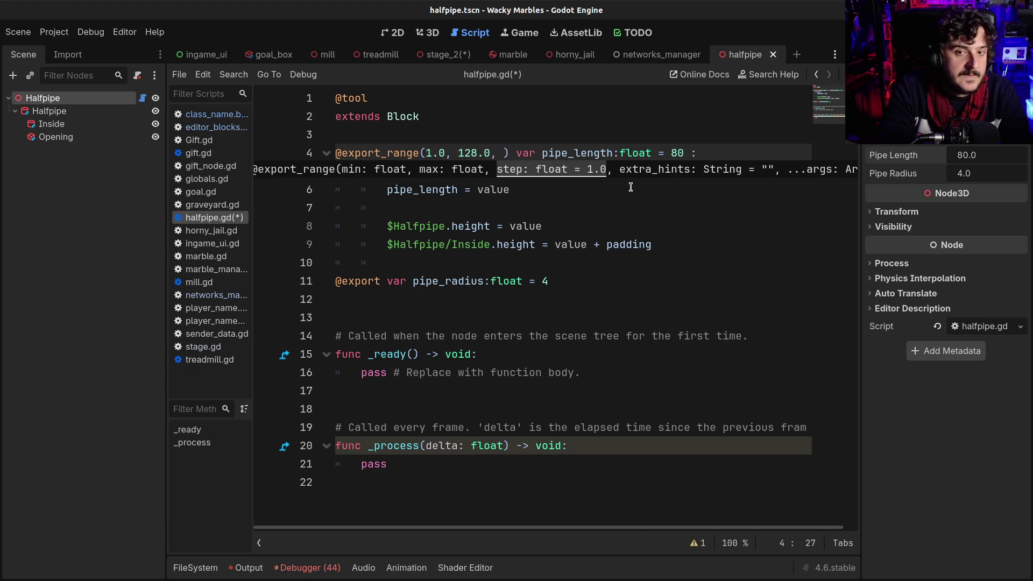
type("1.0")
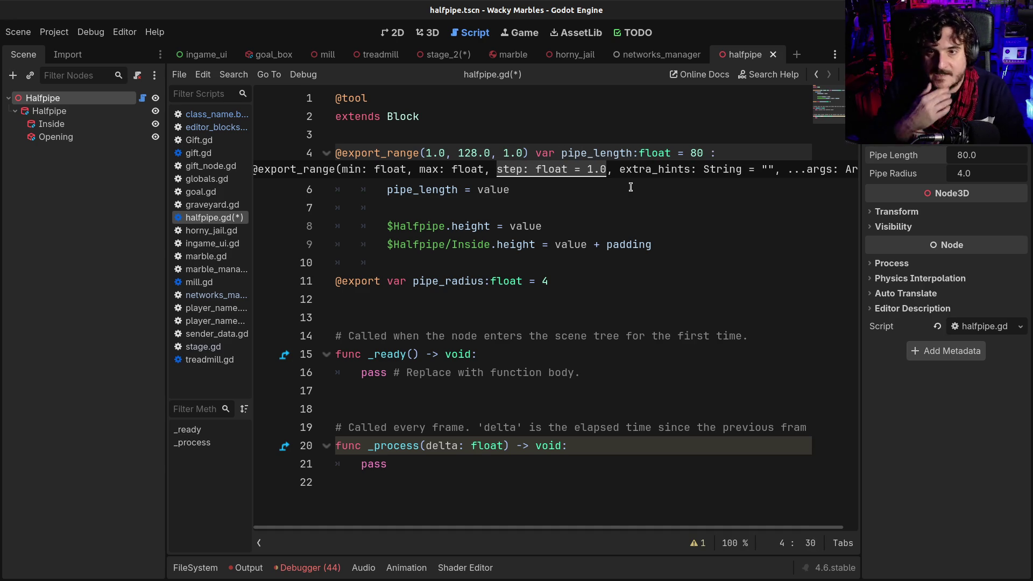
left_click(676, 228)
key("ctrl+s")
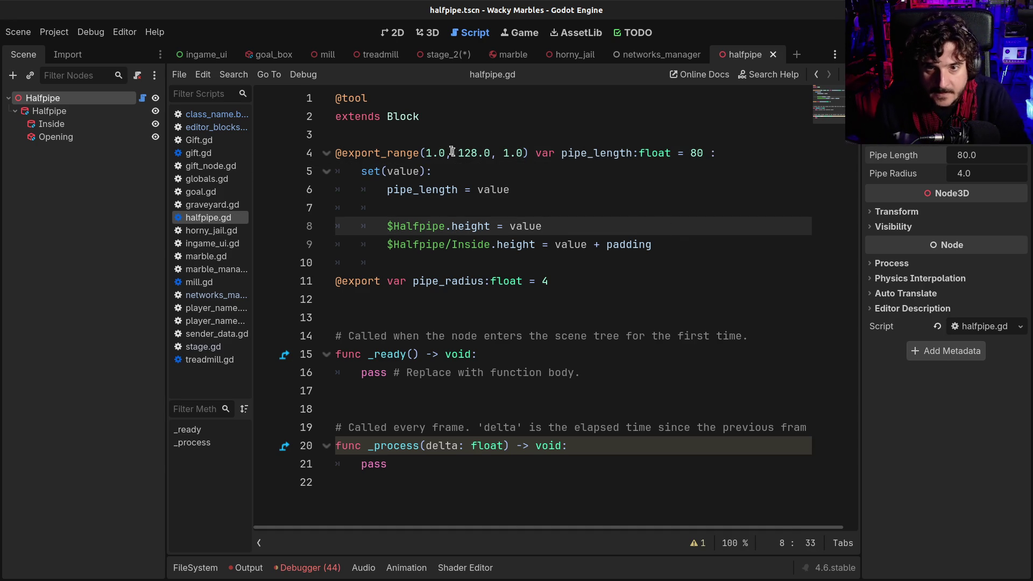
- Test the new Pipe Length slider by dragging it to 37, then revert to 80 and save
left_click(454, 153)
left_click(48, 110)
left_click(49, 101)
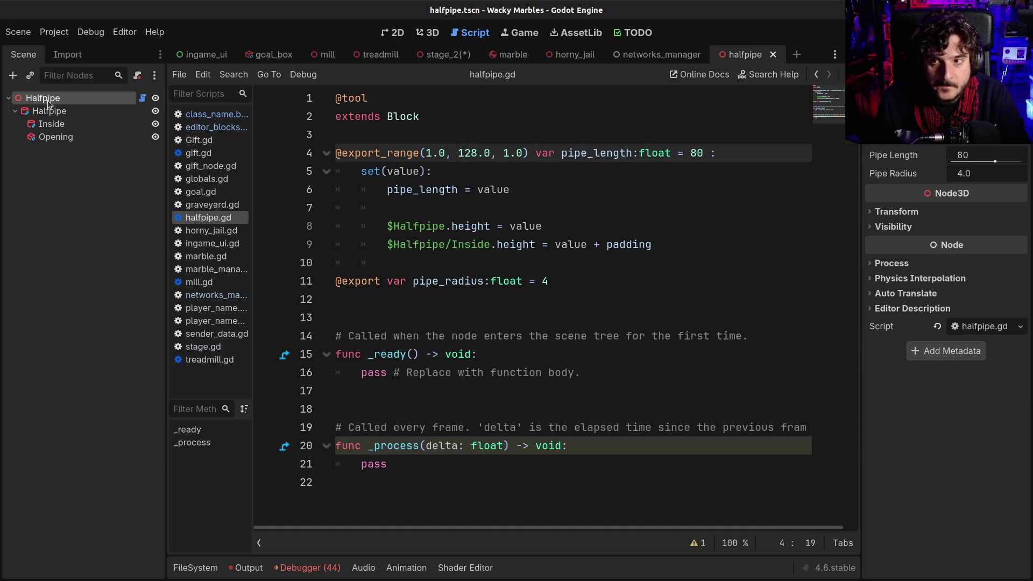
left_click(42, 123)
left_click(49, 111)
left_click(43, 98)
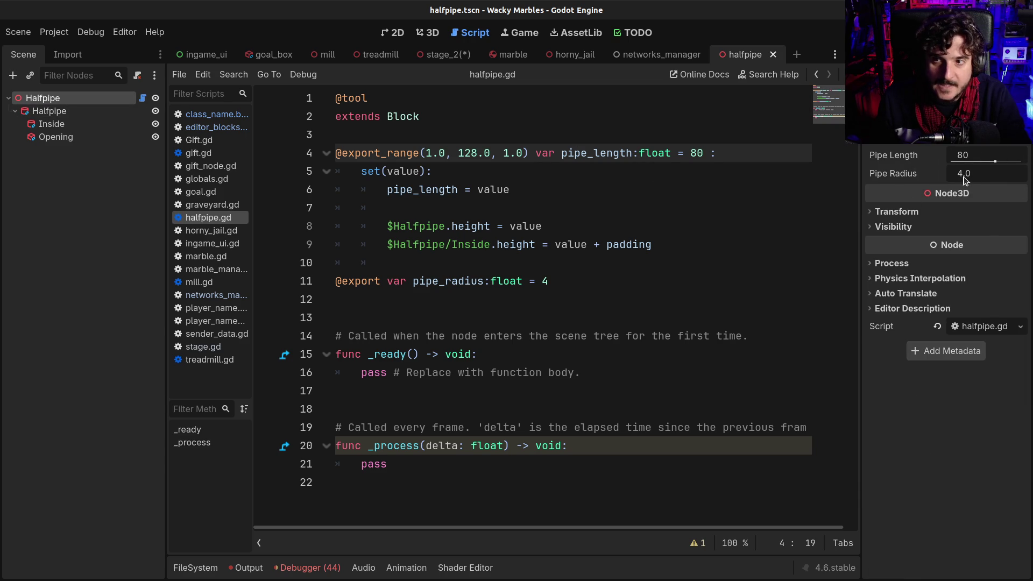
left_click_drag(994, 163, 929, 162)
left_click(935, 157)
key("ctrl+s")
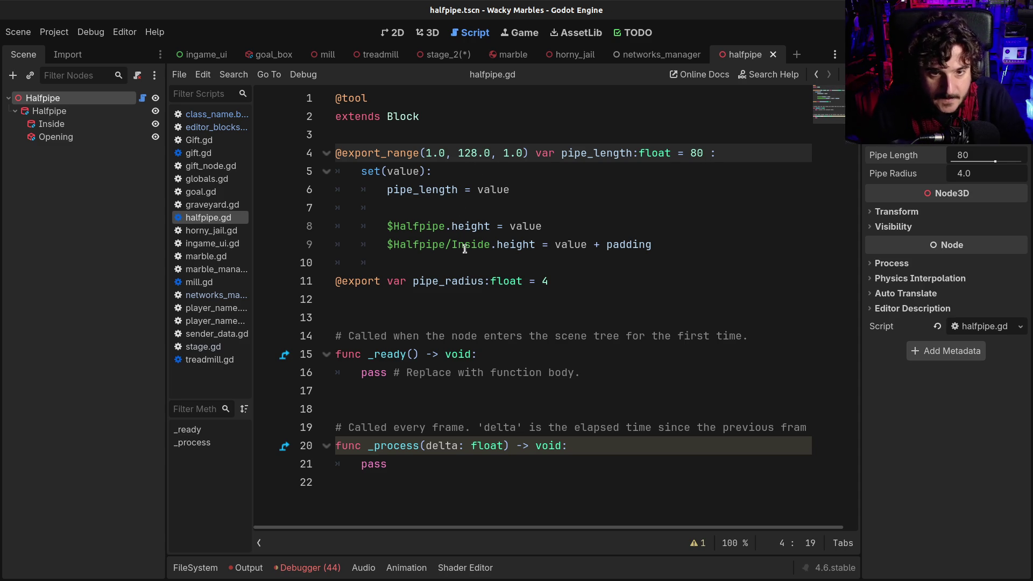
left_click(498, 244)
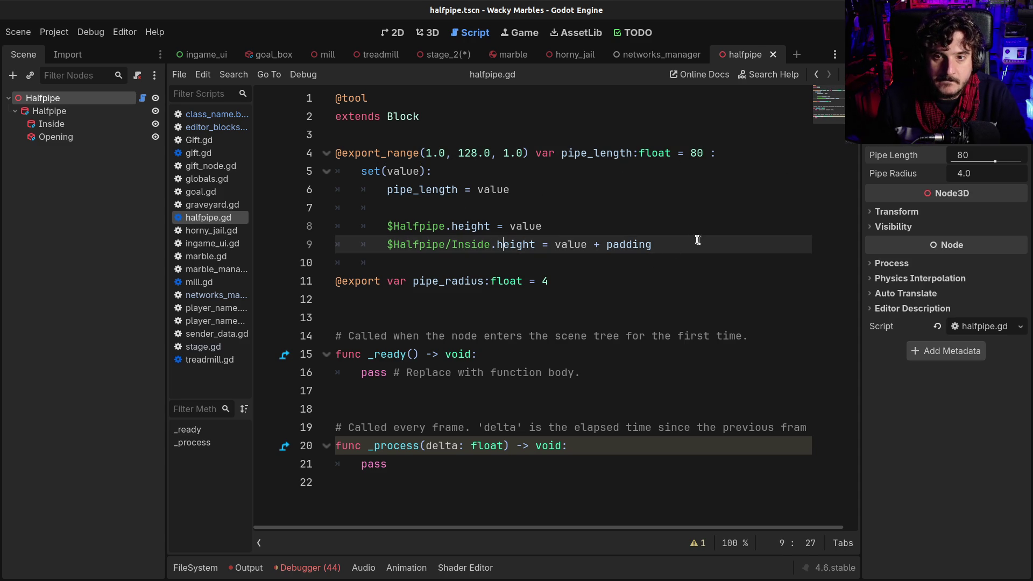
left_click(541, 189)
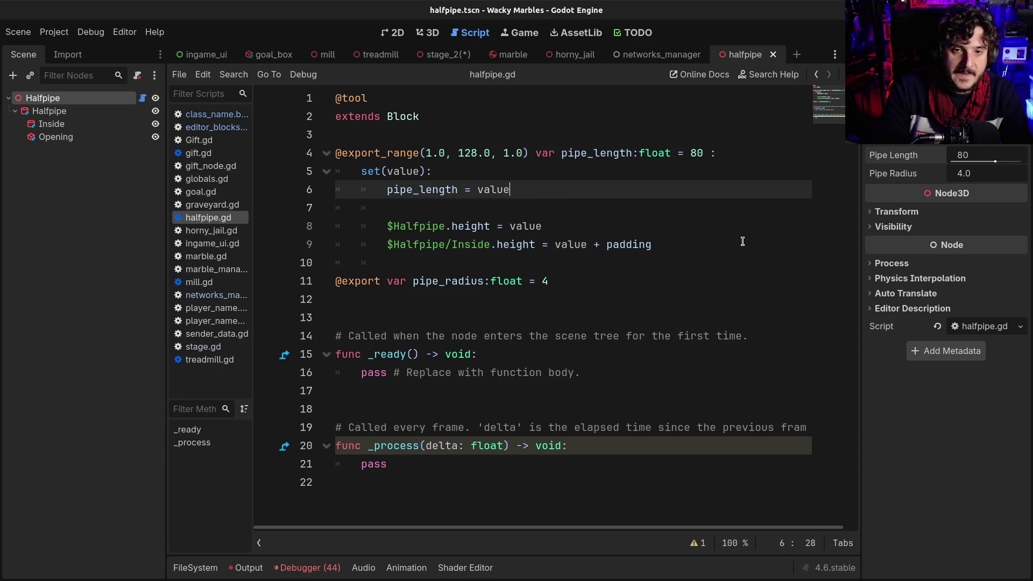
- Add 'if not is_inside_tree(): await tree_entered' after pipe_length = value and save
key("Return")
key("Return")
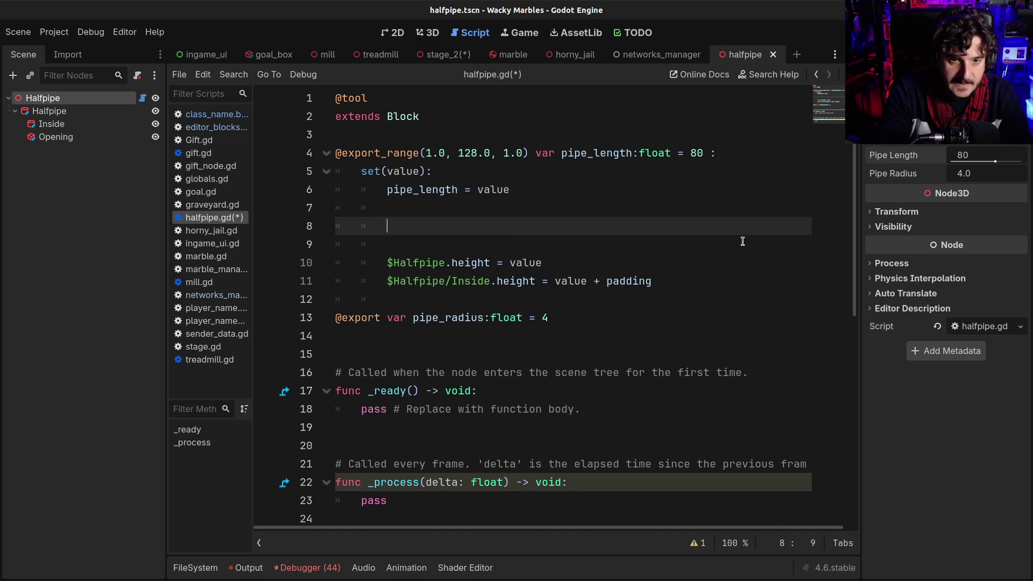
type("if not is_")
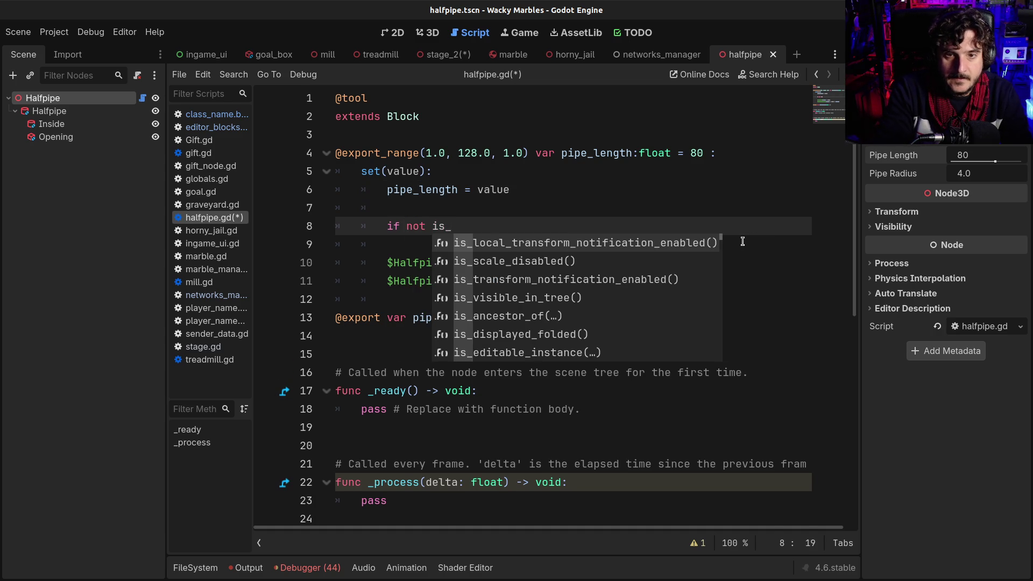
type("t")
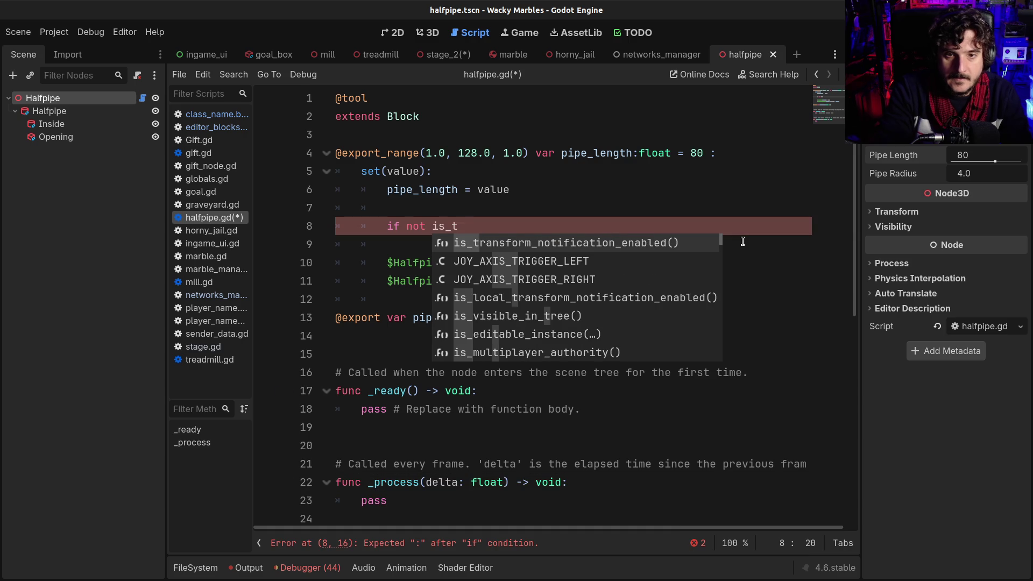
key("BackSpace")
key("BackSpace")
key("BackSpace")
type("en")
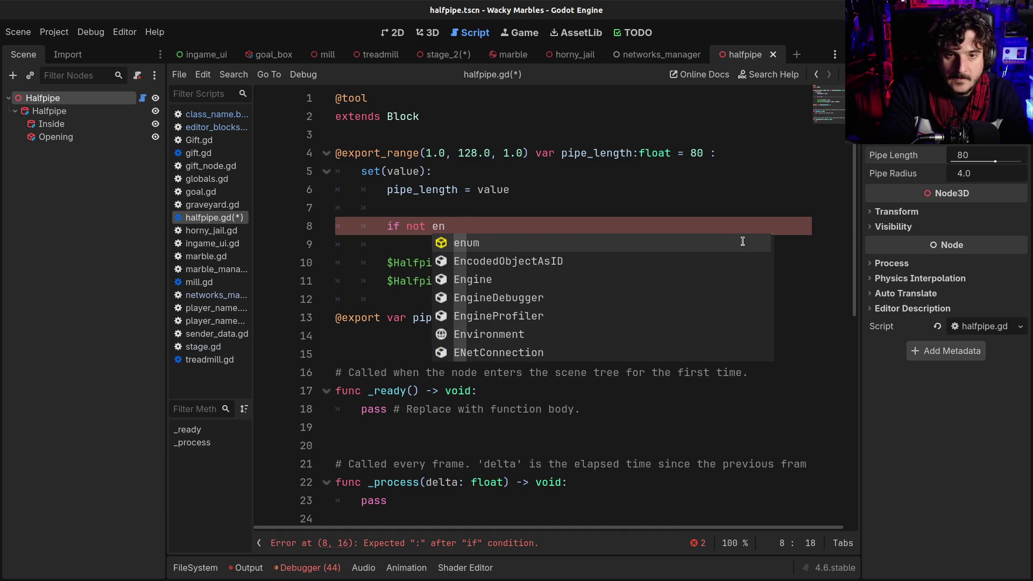
type("tere")
key("BackSpace")
key("BackSpace")
key("BackSpace")
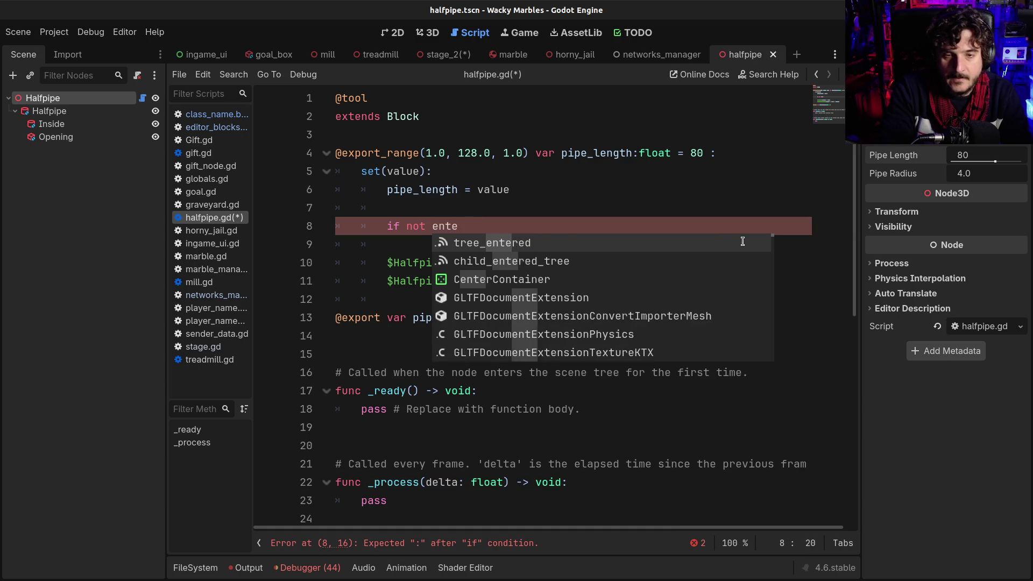
type("is_in")
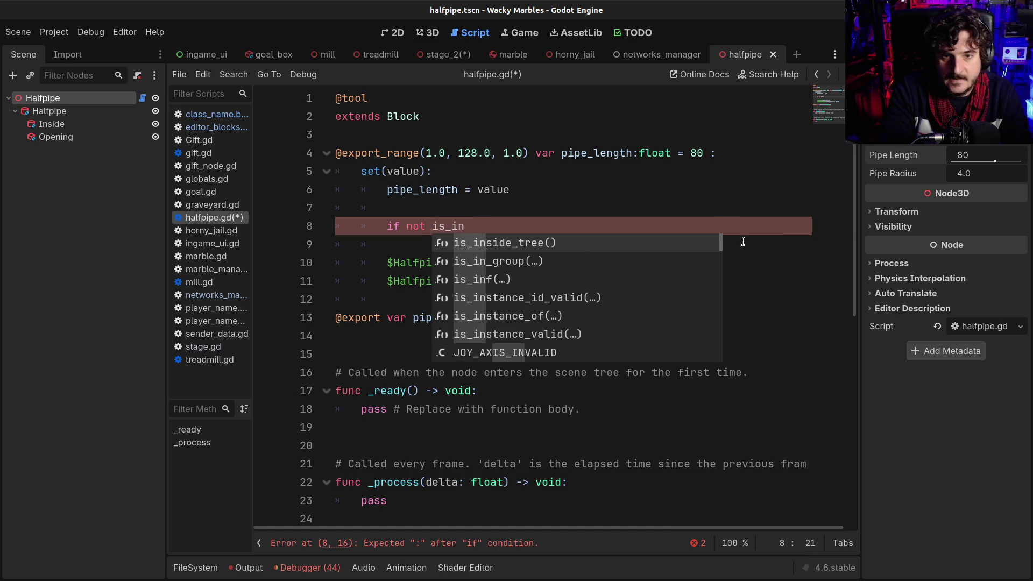
key("Return")
key("Return")
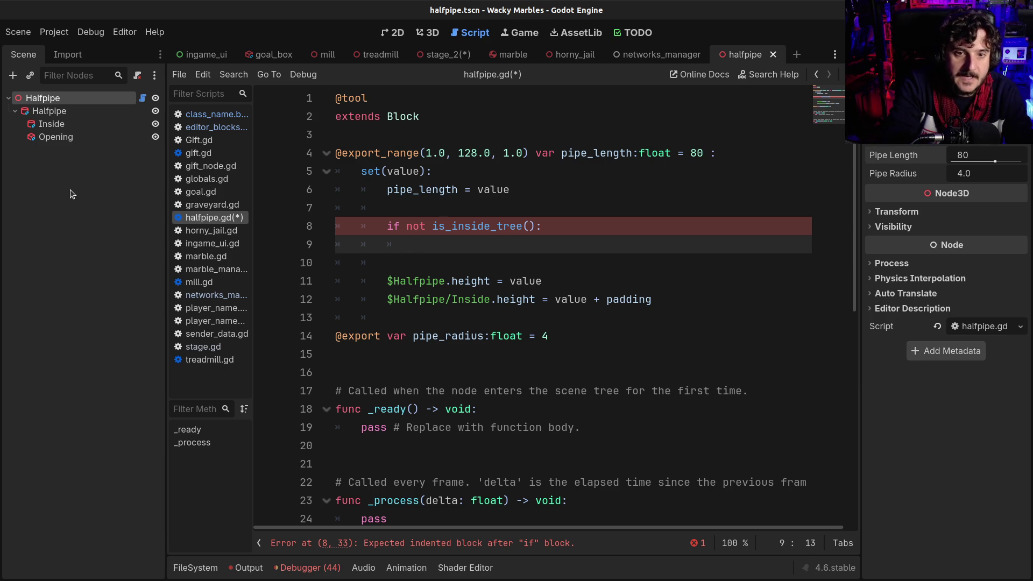
type("ait tree_e")
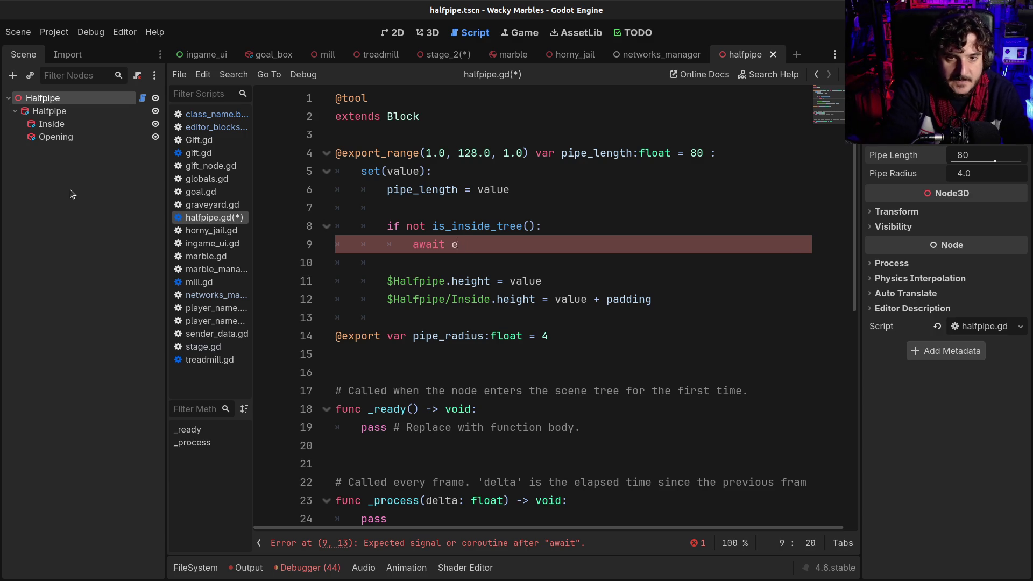
type("nter")
key("Return")
key("ctrl+s")
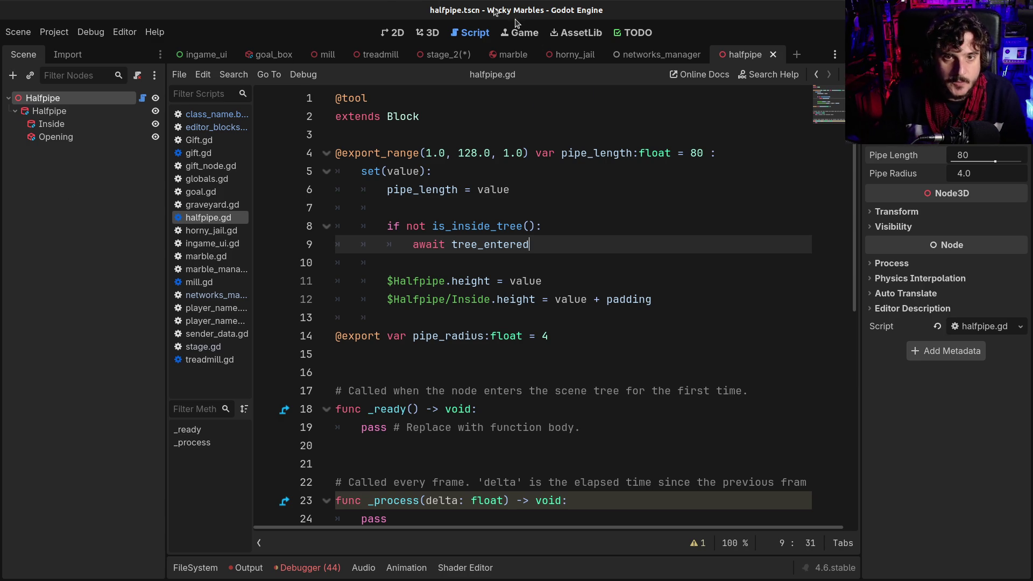
left_click(426, 33)
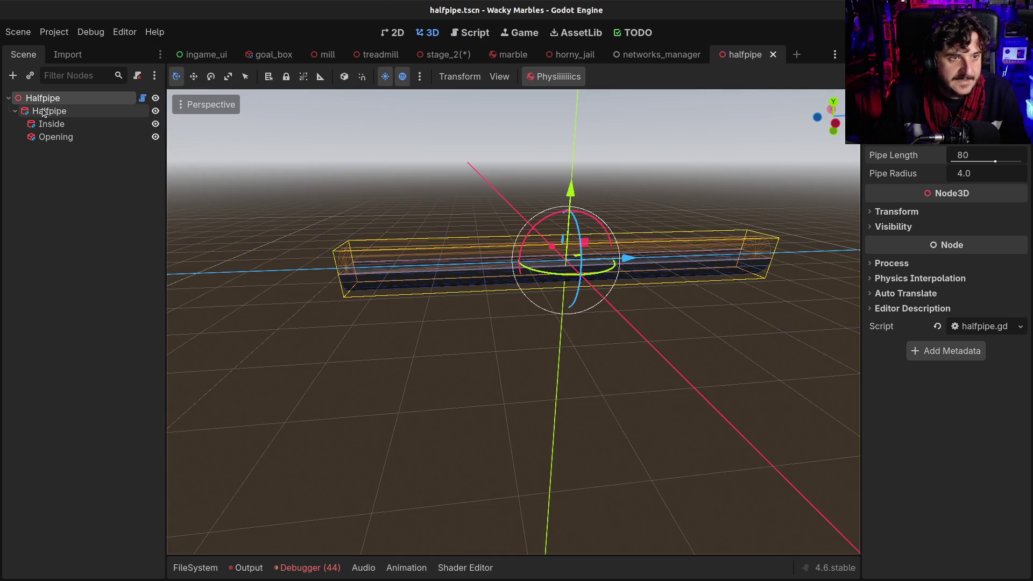
- Shorten the halfpipe by dragging Pipe Length from 80 to 59, then save the scene
left_click(56, 137)
left_click(43, 98)
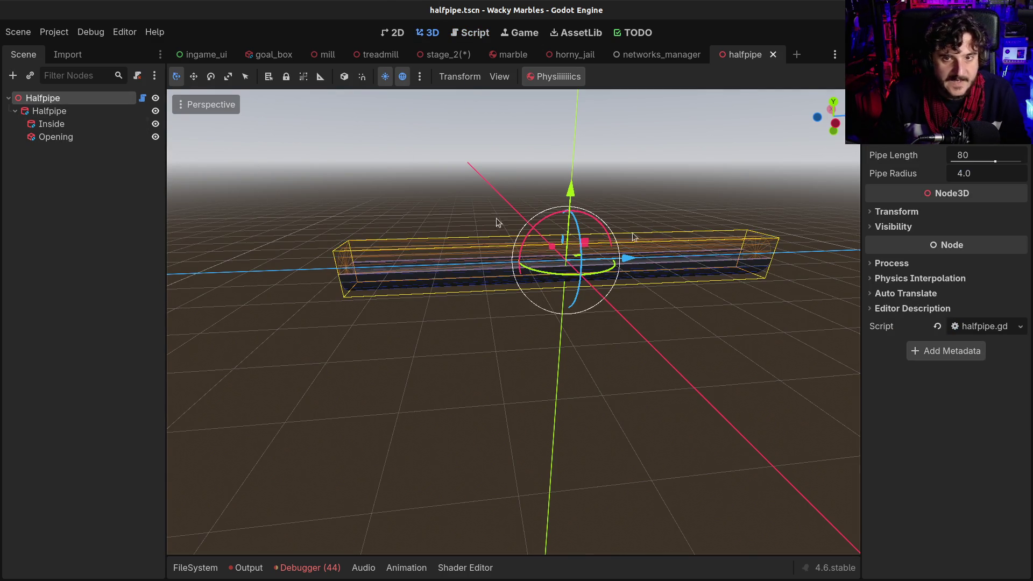
mouse_move(451, 200)
left_mouse_down()
mouse_move(467, 228)
mouse_move(577, 283)
left_mouse_up()
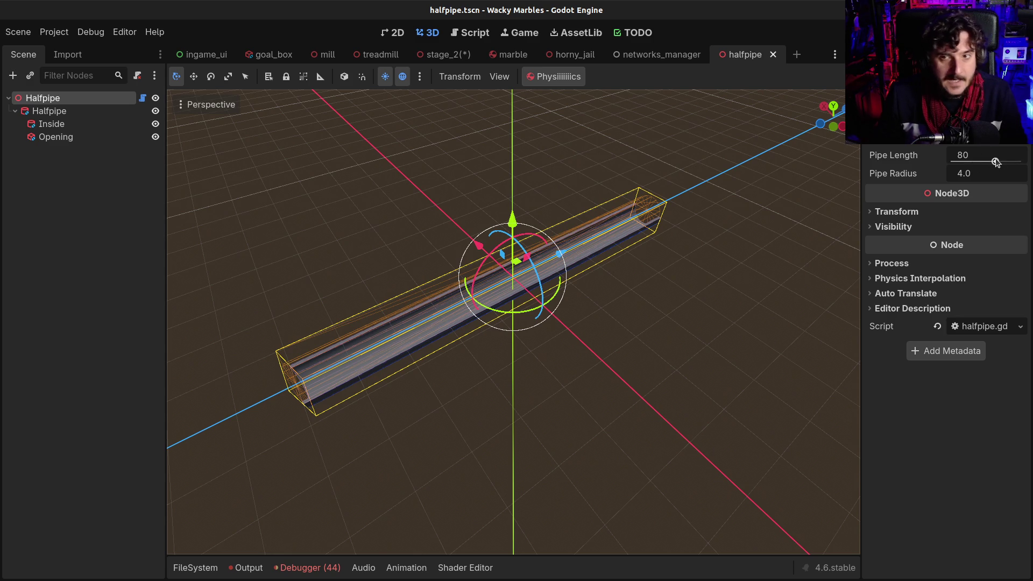
left_click_drag(996, 163, 984, 162)
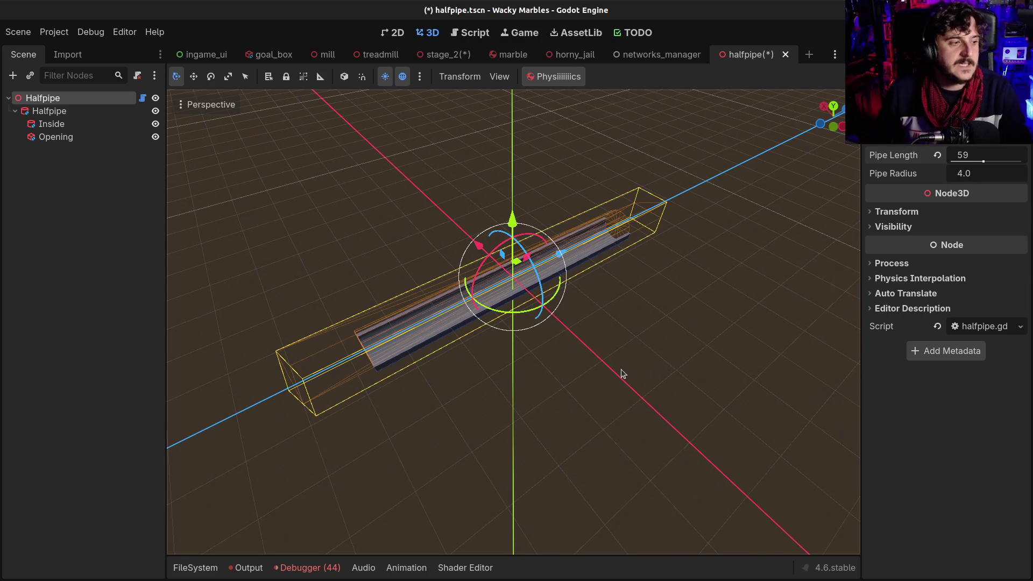
key("ctrl+s")
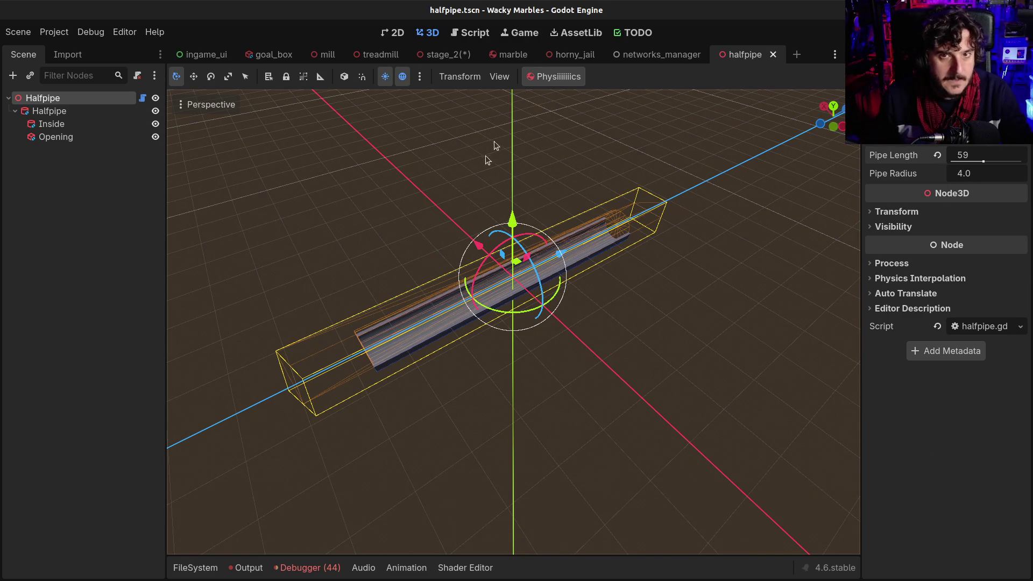
- Return to halfpipe.gd and bring up the Output log
left_click(470, 33)
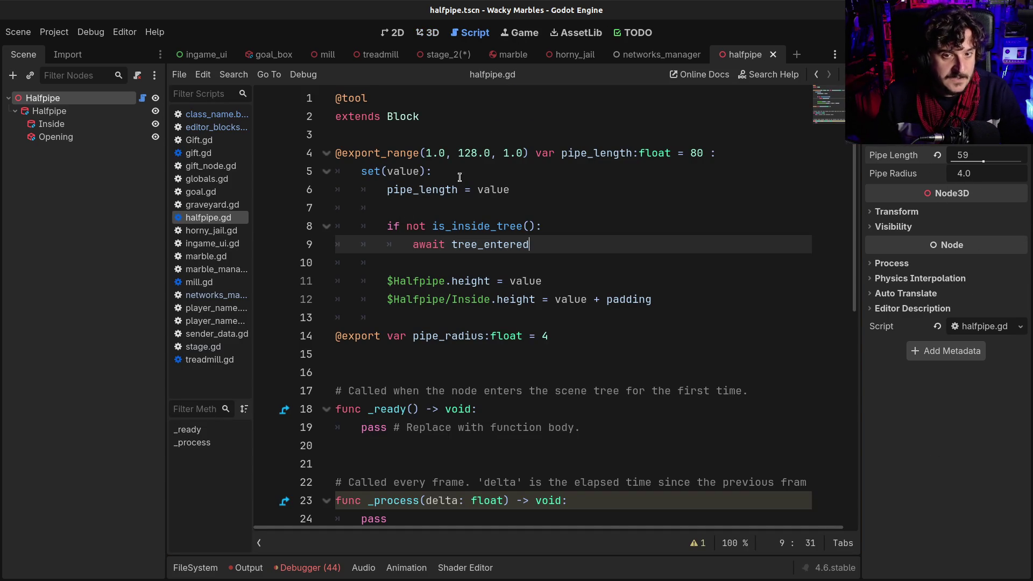
scroll(463, 293, "down", 1)
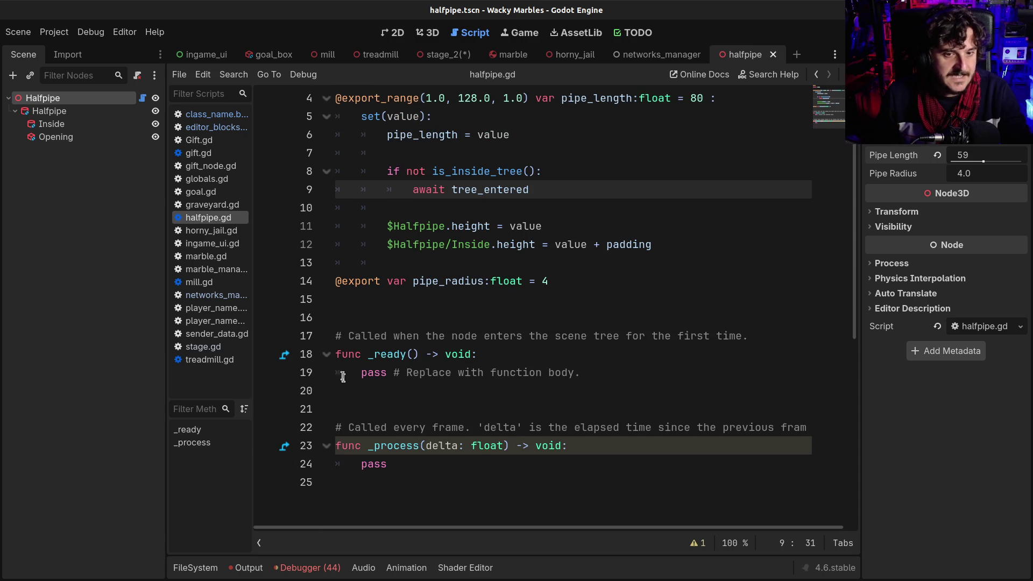
left_click(246, 567)
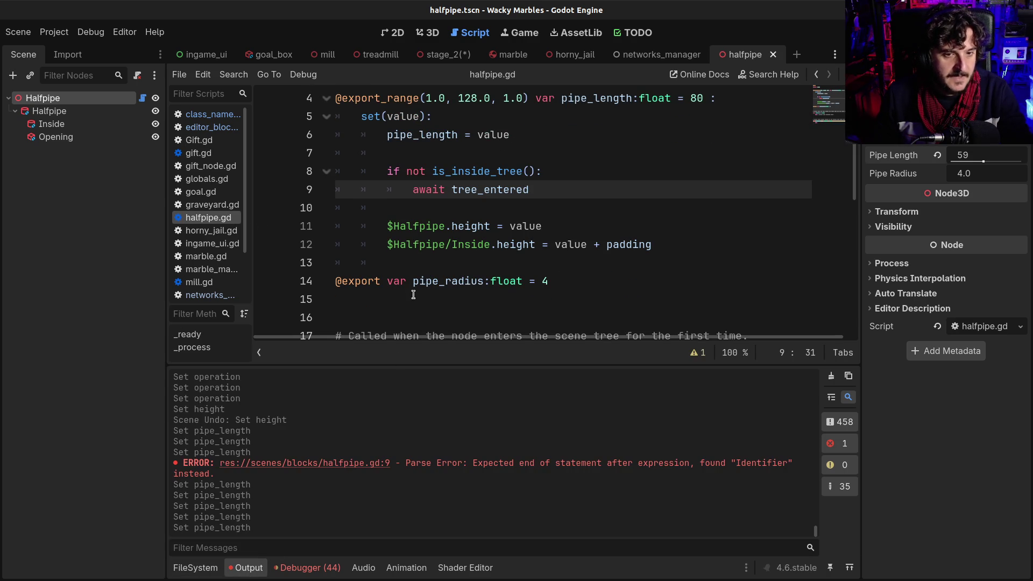
scroll(415, 294, "down", 4)
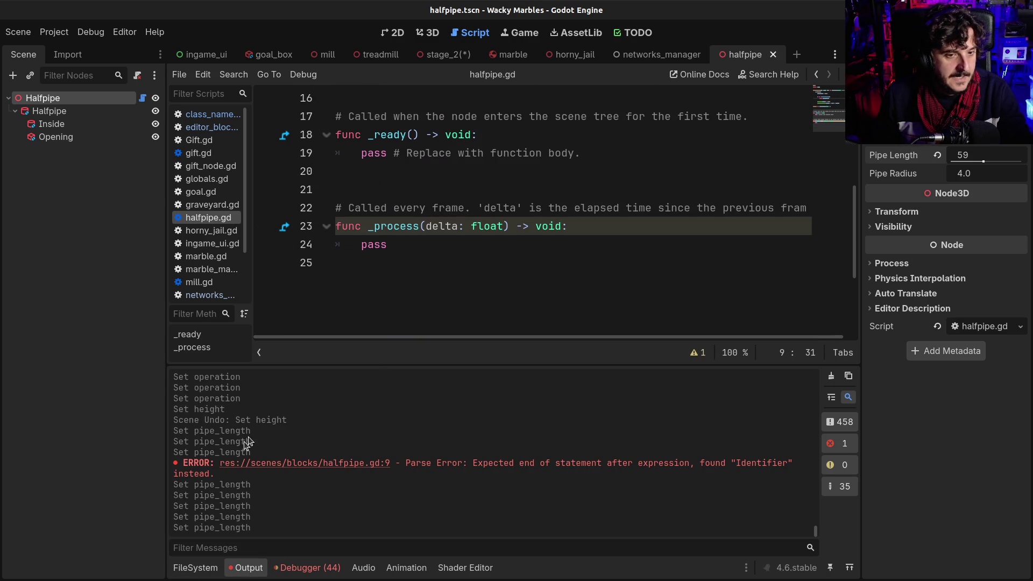
- Replace pass in _process with print("hola") to test output, then undo it back to pass
left_click_drag(358, 247, 412, 247)
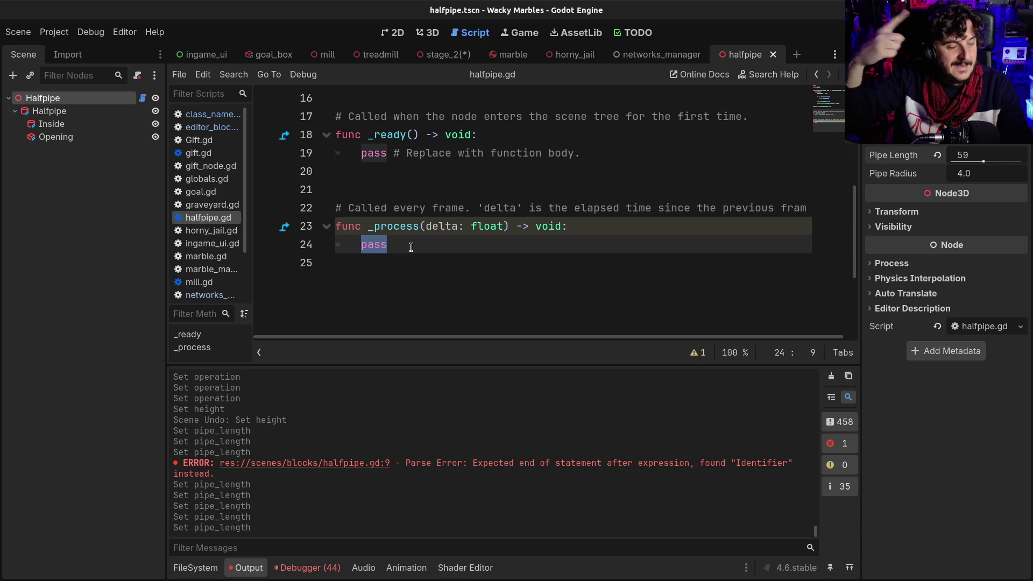
type("print(\"hola")
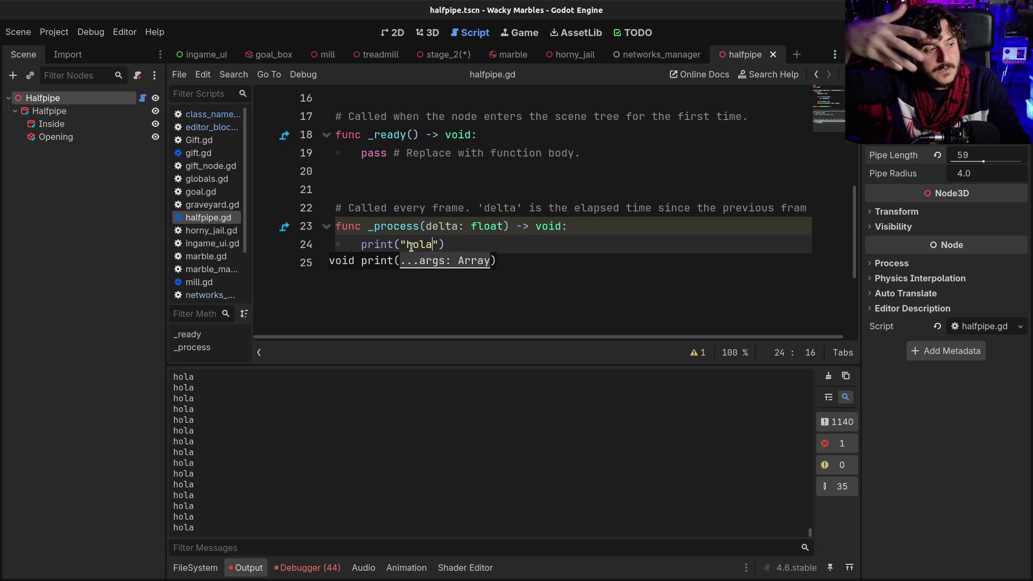
key("ctrl+z")
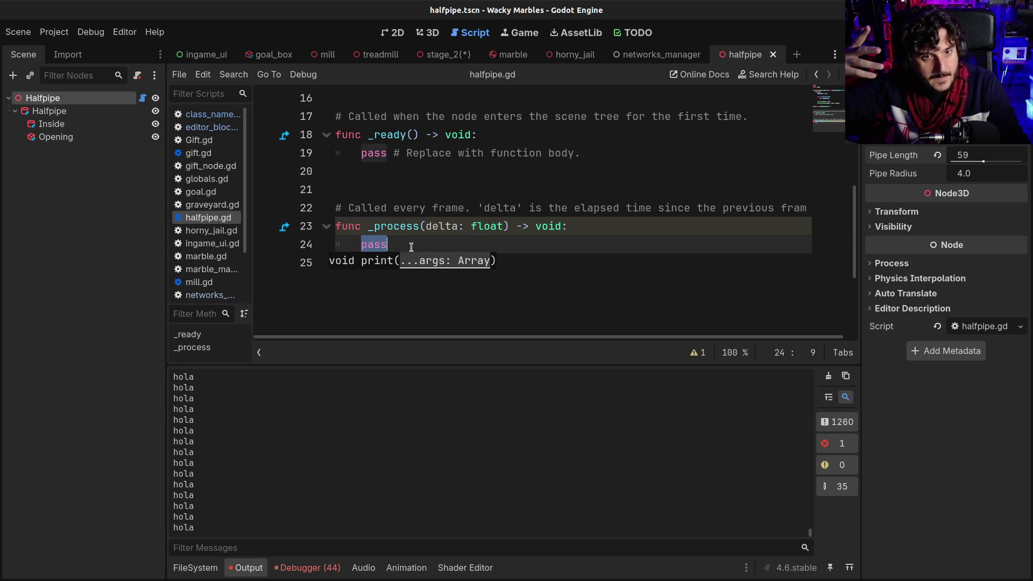
key("ctrl+s")
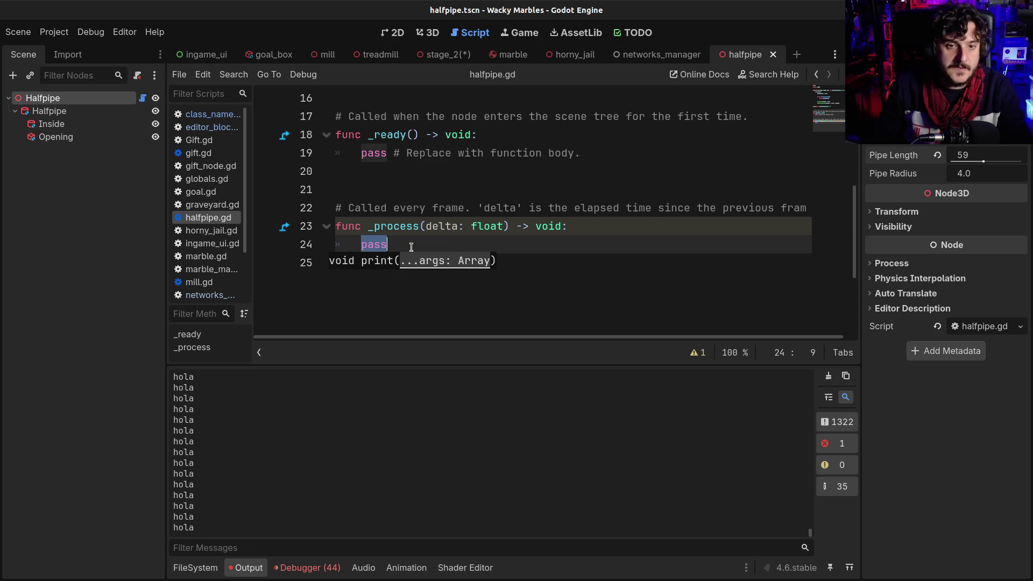
left_click(411, 247)
scroll(411, 247, "up", 4)
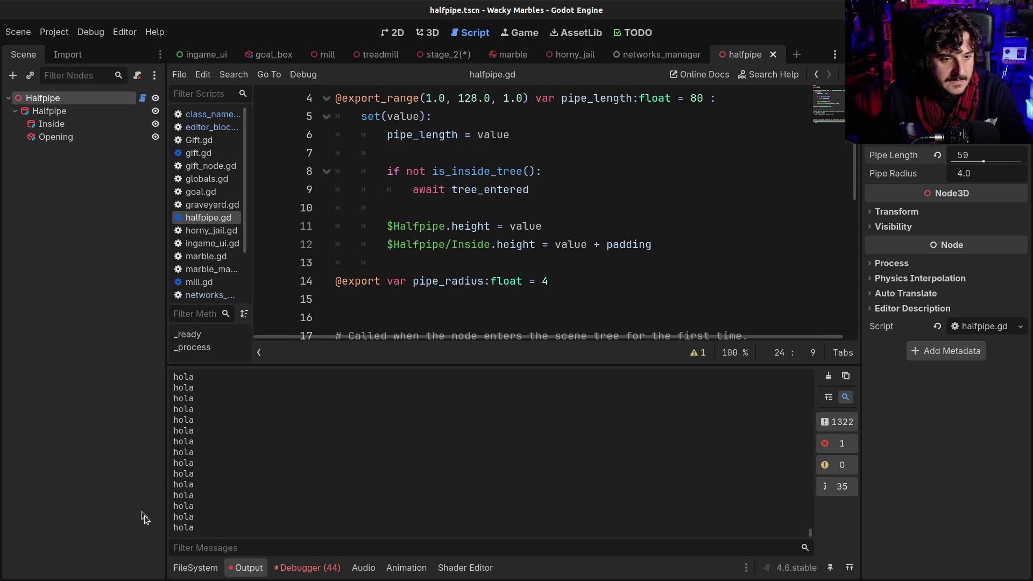
left_click(200, 575)
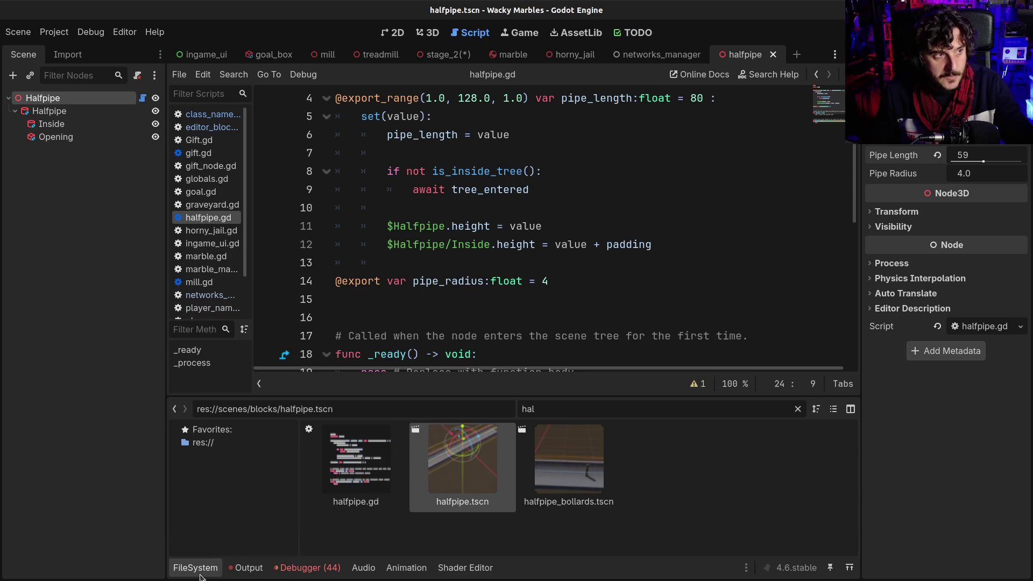
- Close the FileSystem bottom dock so the script fills the editor height
left_click(200, 575)
scroll(451, 405, "up", 1)
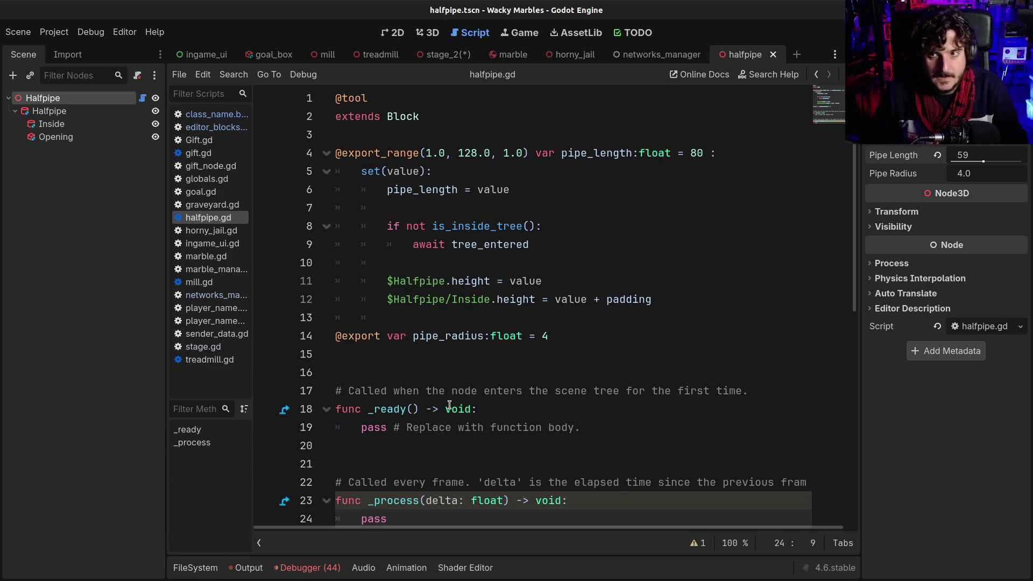
scroll(449, 405, "down", 1)
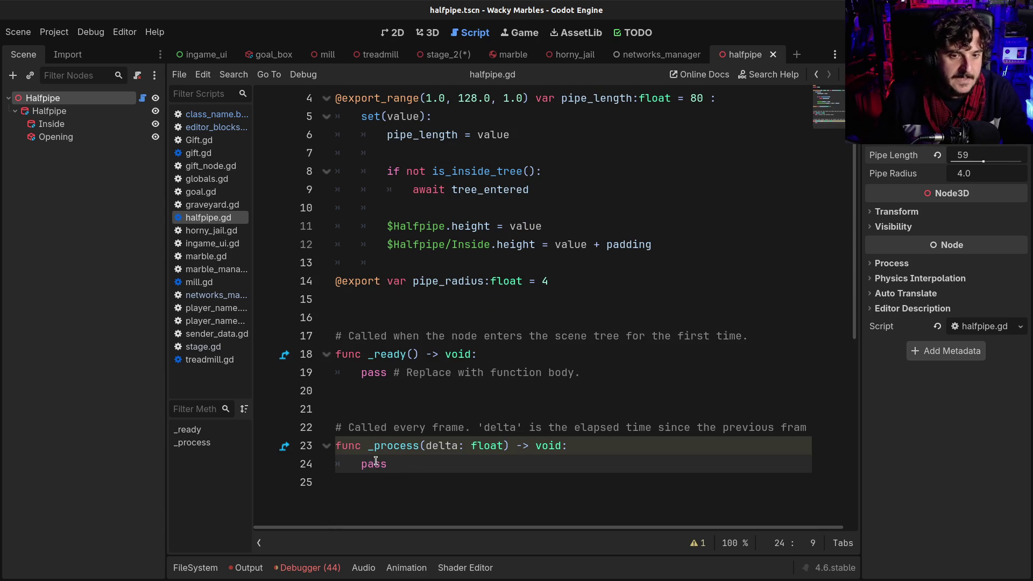
- Try typing an if condition in _process, then undo it back to pass
left_click_drag(362, 460, 420, 469)
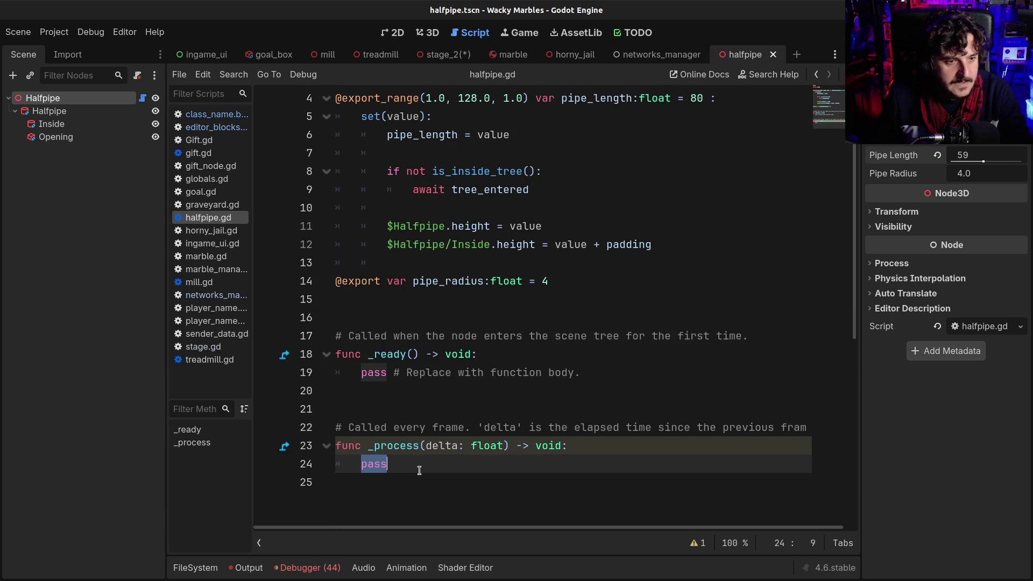
left_click(419, 470)
key("ctrl+BackSpace")
type("if Editor.")
key("BackSpace")
key("BackSpace")
key("BackSpace")
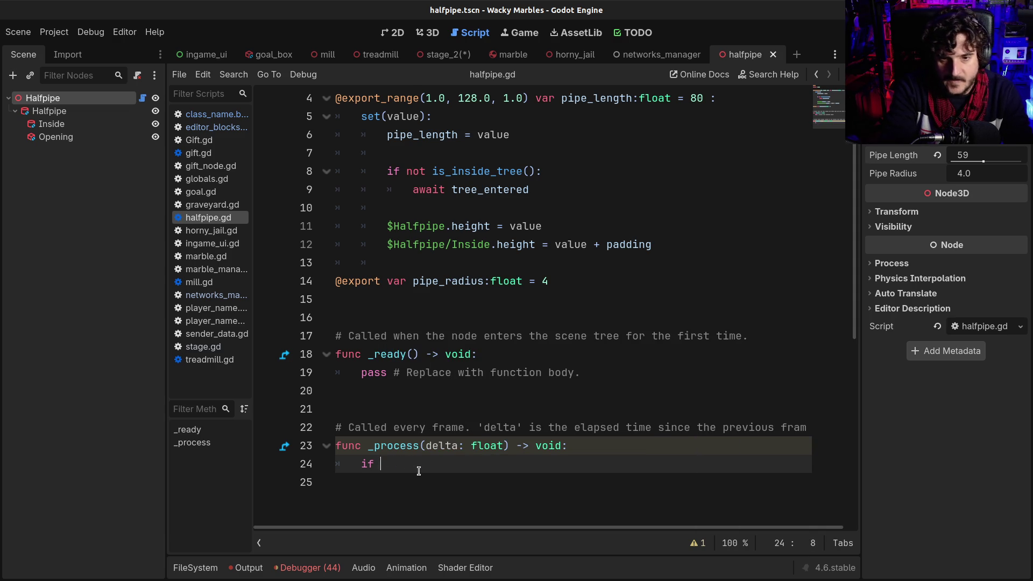
type("i")
key("BackSpace")
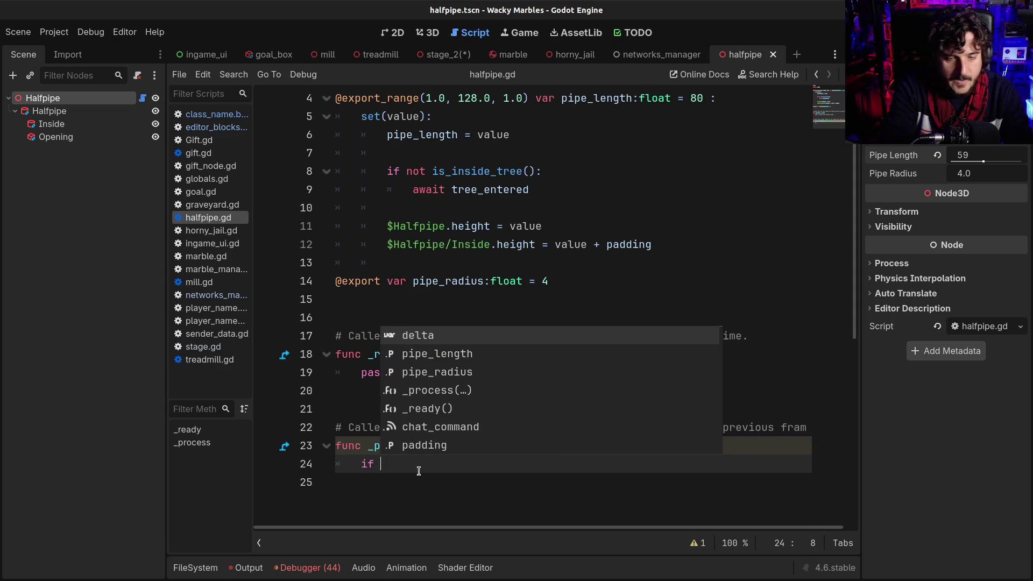
type("is.")
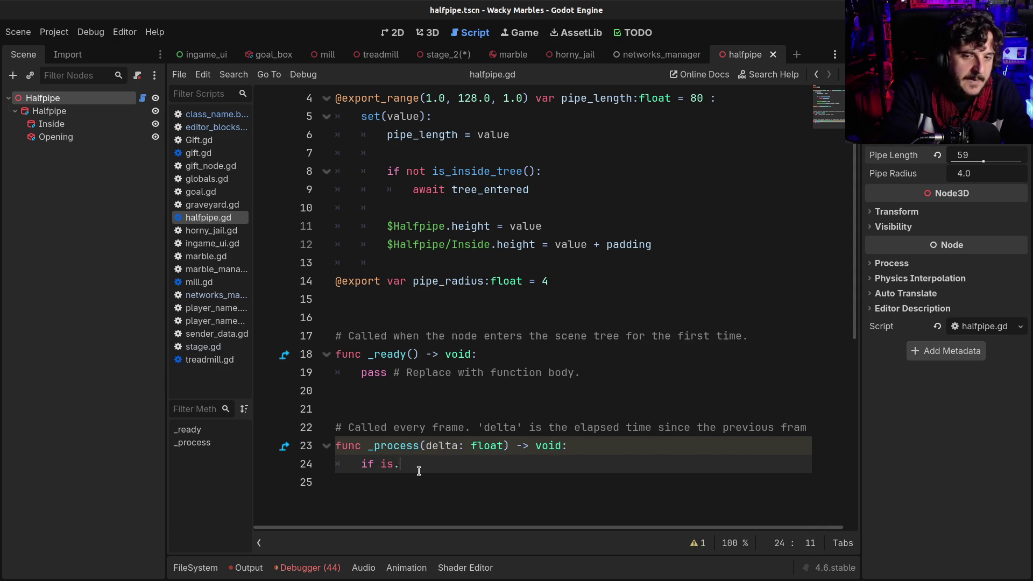
key("ctrl+z")
key("ctrl+z")
key("ctrl+z")
key("ctrl+z")
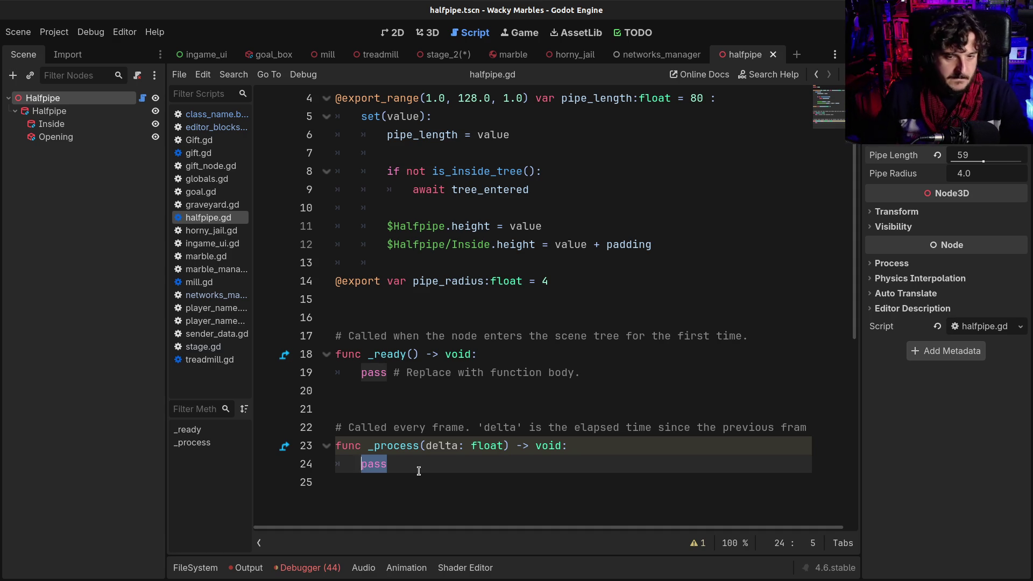
left_click(669, 320)
scroll(646, 338, "up", 2)
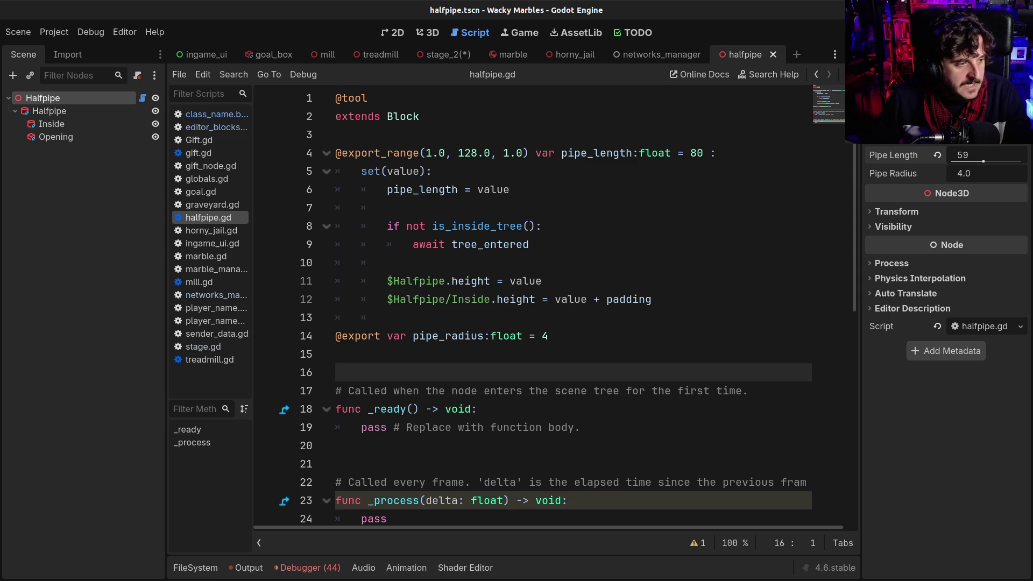
left_click(482, 226)
left_click(418, 190)
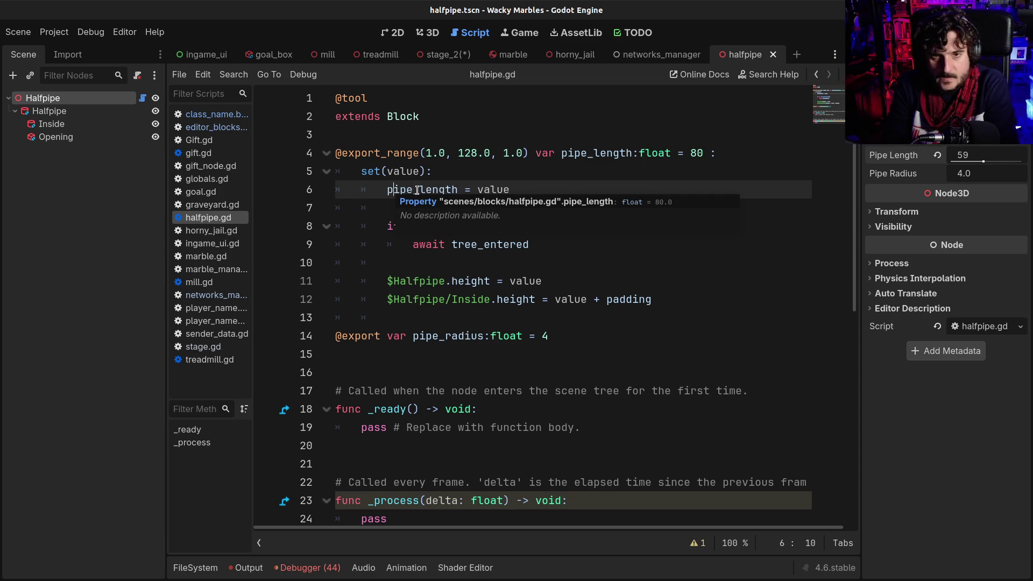
left_click(433, 189)
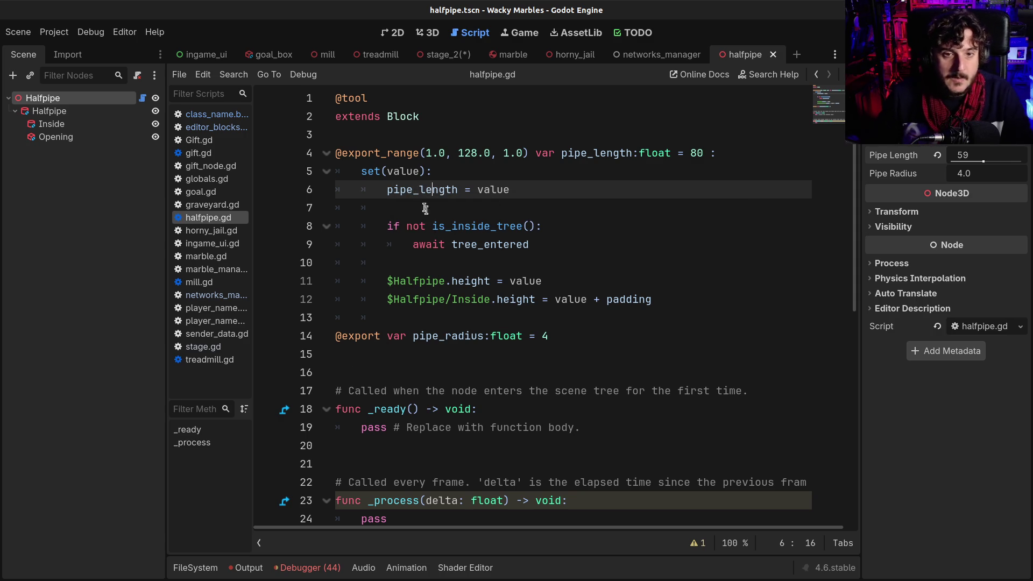
left_click_drag(387, 189, 517, 192)
key("ctrl+c")
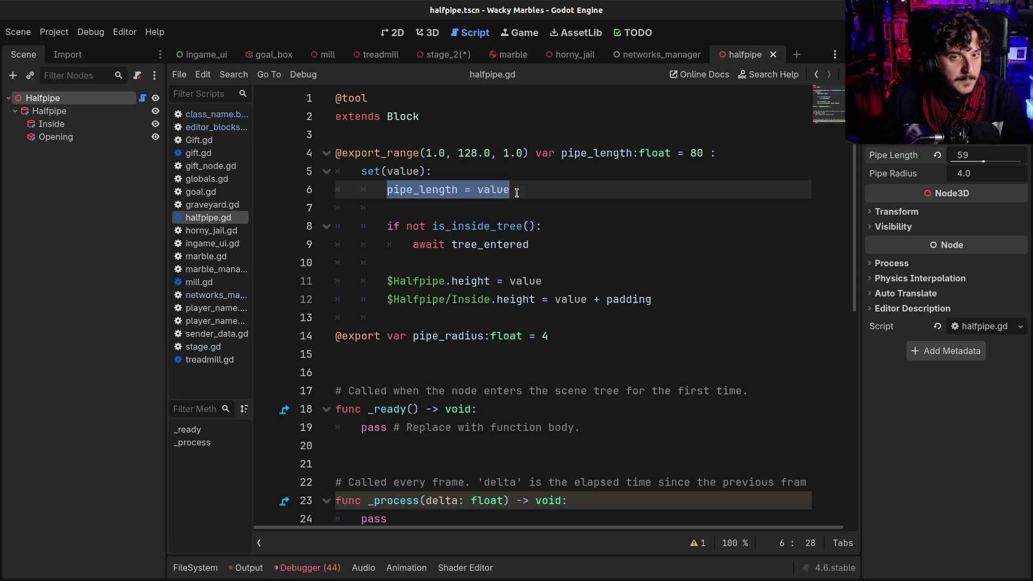
key("ctrl+z")
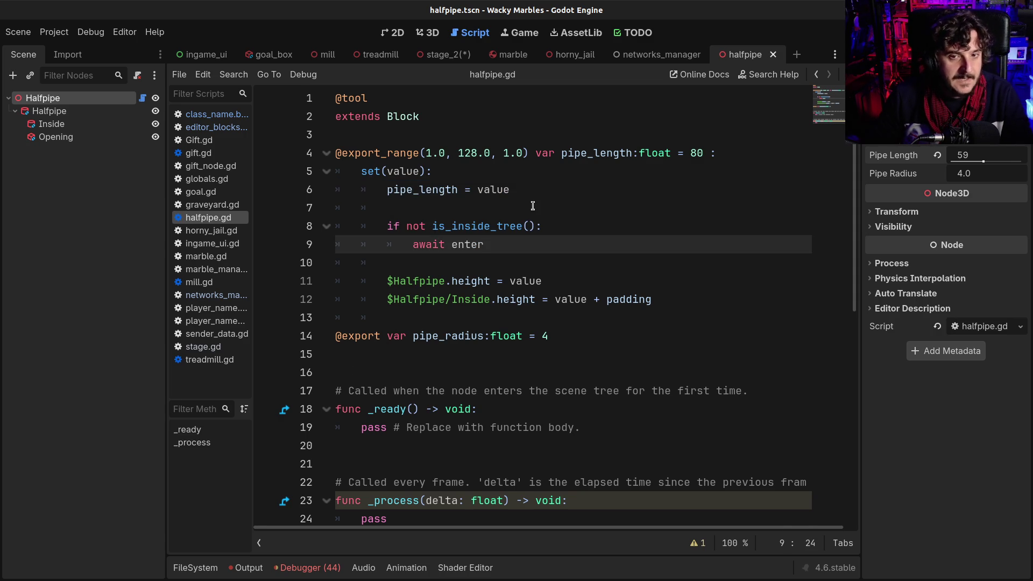
key("ctrl+shift+z")
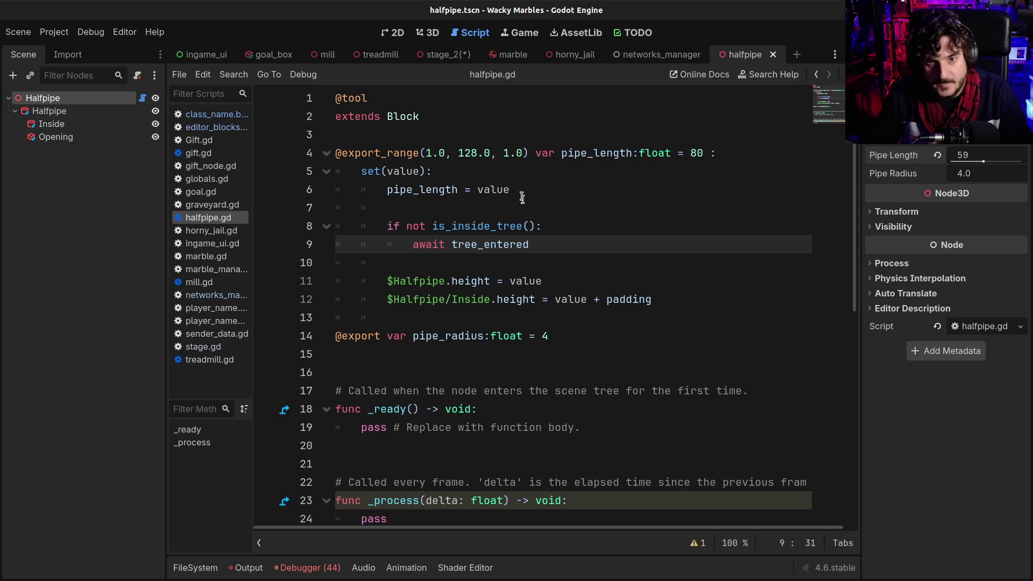
key("ctrl+shift+z")
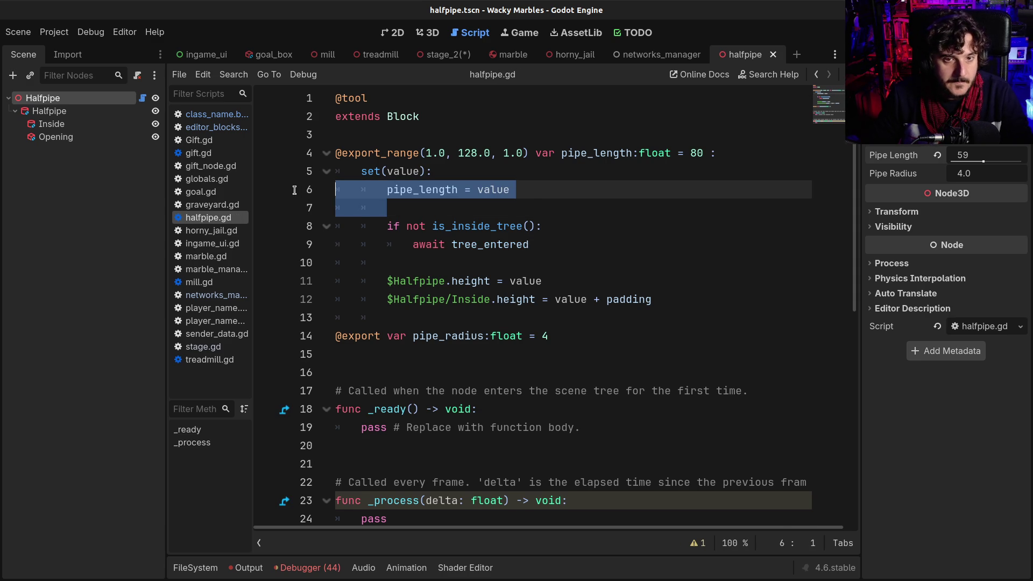
- Delete the pipe_length = value line and the blank line below it in the setter
key("ctrl+shift+z")
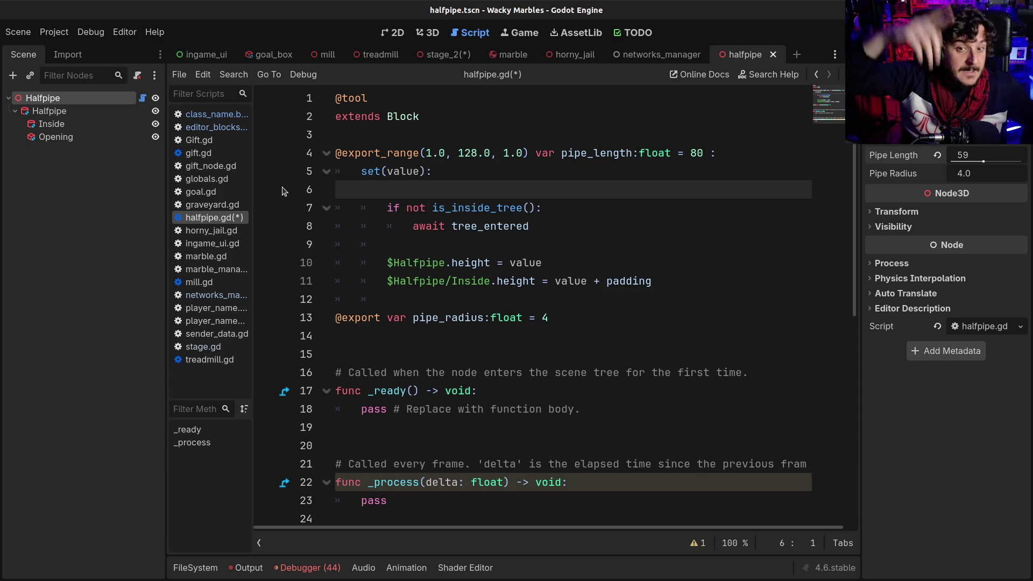
key("Delete")
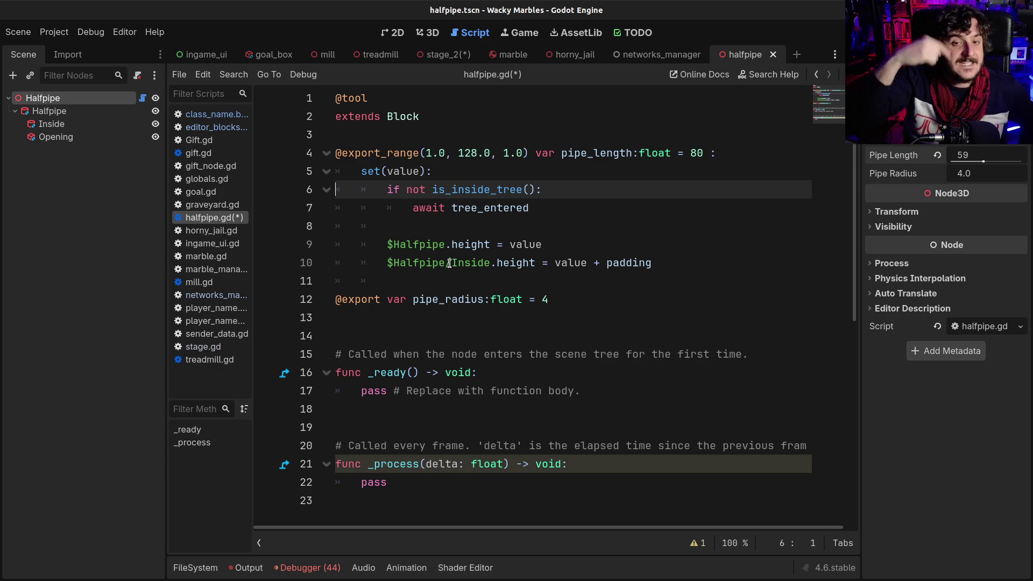
double_click(582, 154)
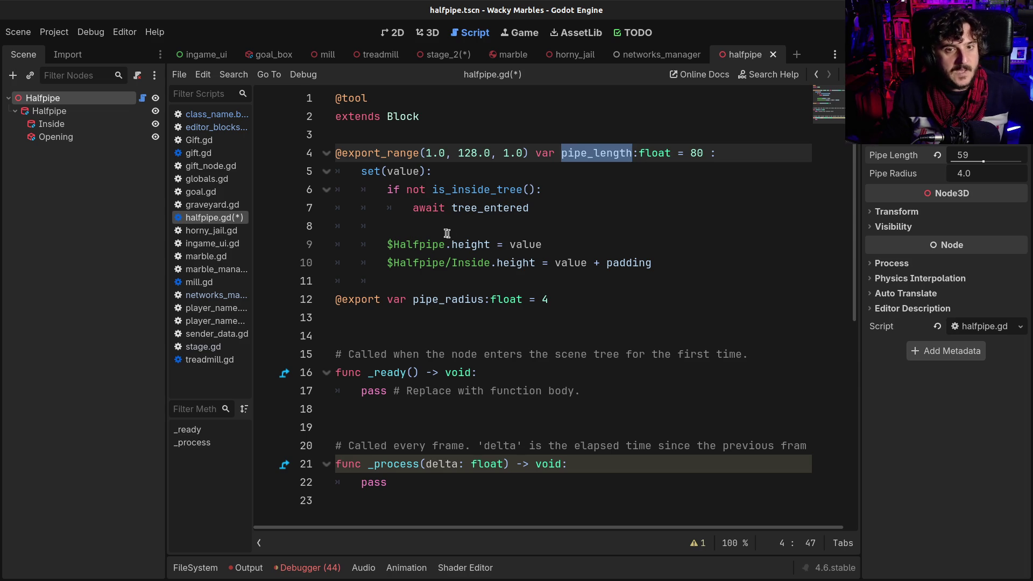
left_click(581, 156)
left_click_drag(666, 155, 705, 155)
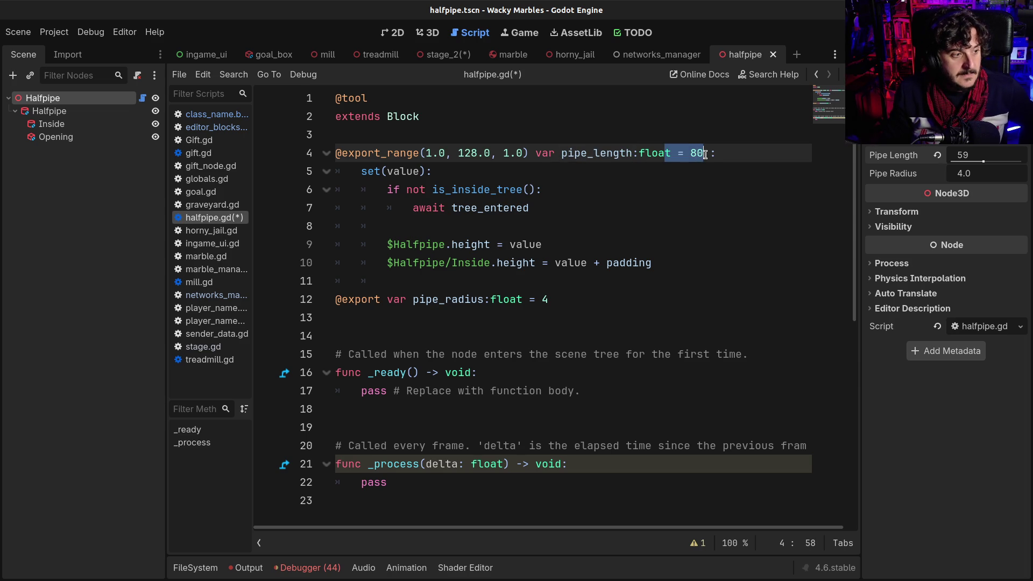
double_click(611, 154)
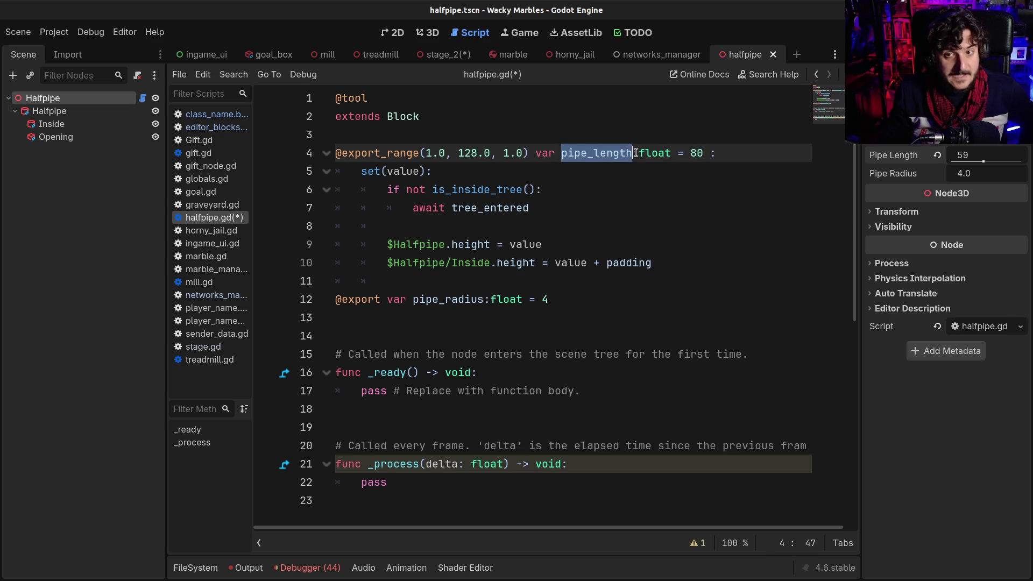
- Review the setter body and discard a trial line pasted after set(value)
left_click_drag(406, 189, 442, 262)
left_click(441, 262)
left_click_drag(406, 189, 456, 262)
left_click(579, 237)
left_click(684, 262)
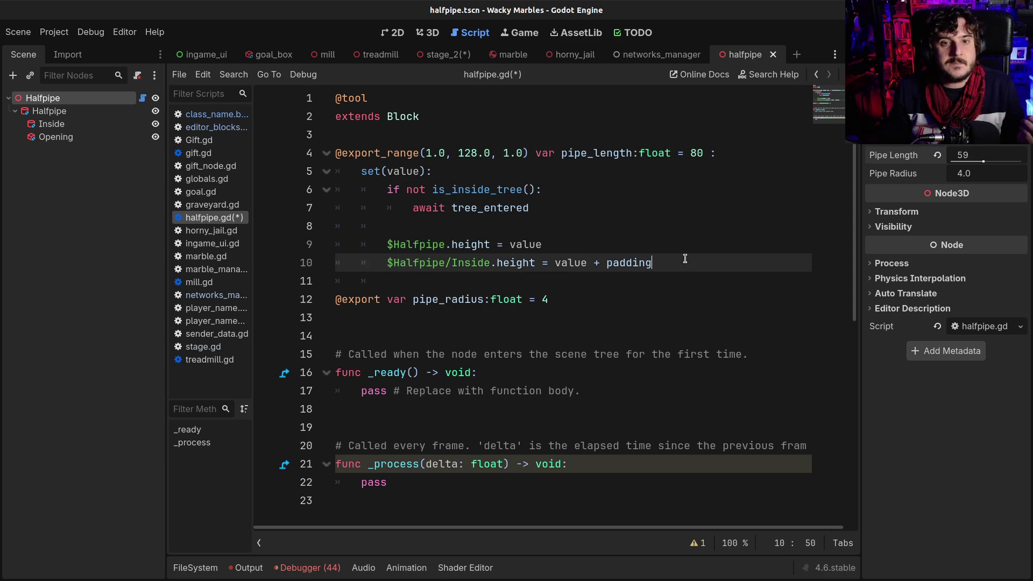
left_click(480, 167)
key("Return")
key("ctrl+v")
key("ctrl+z")
key("ctrl+z")
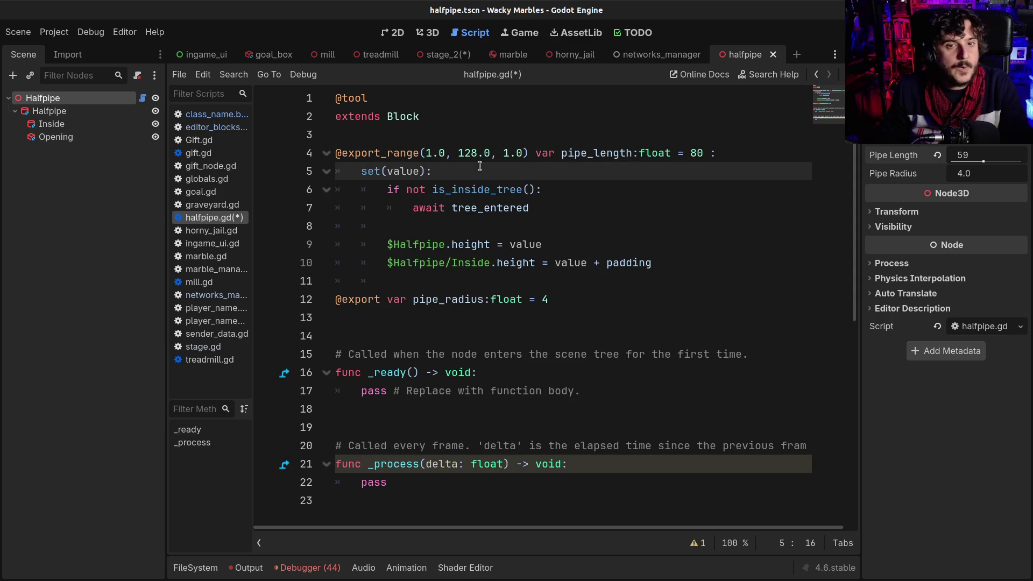
- Add a get(): block after the pipe_length setter body
left_click(706, 263)
key("Return")
type("get():;")
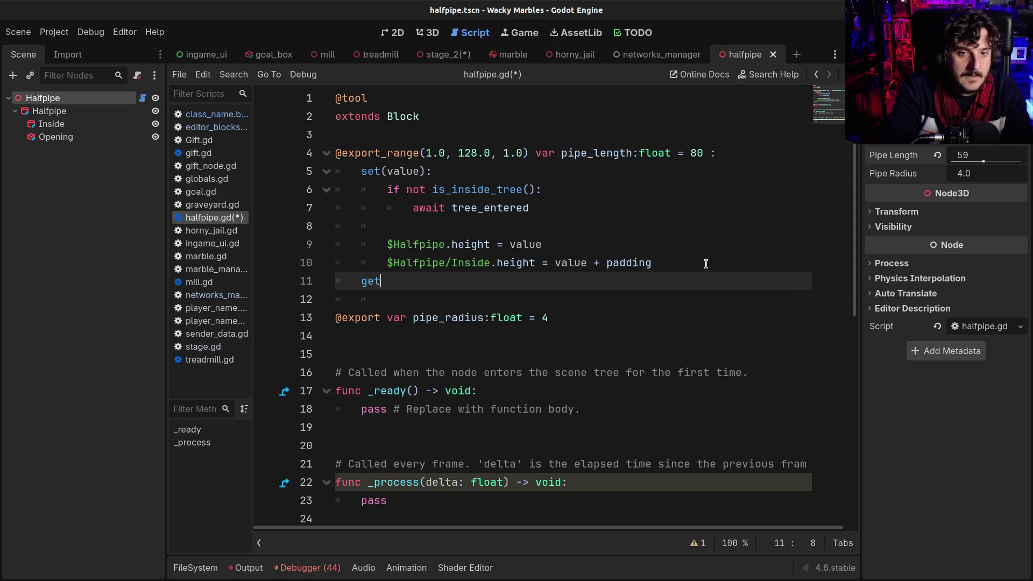
key("BackSpace")
key("Return")
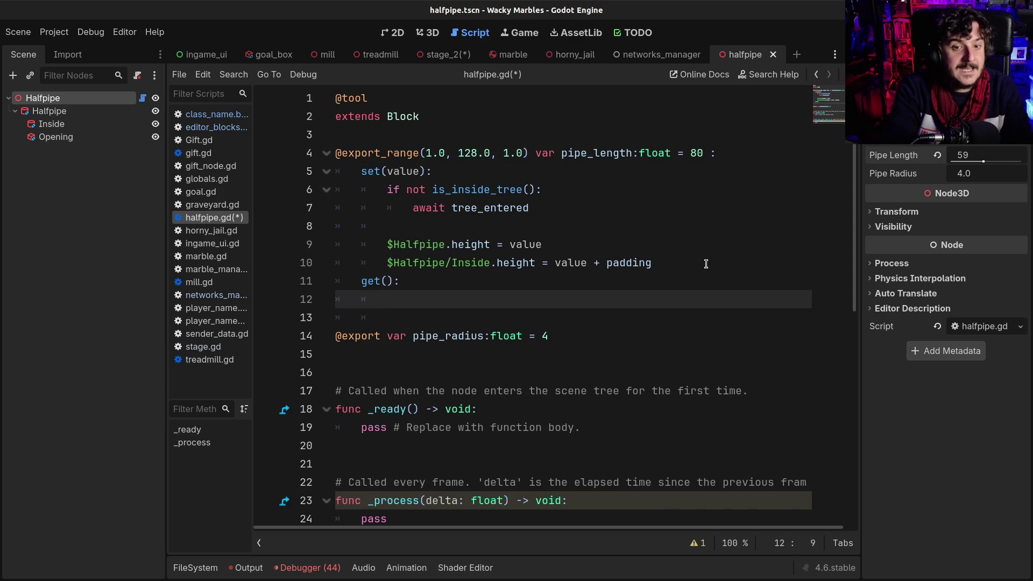
type("re")
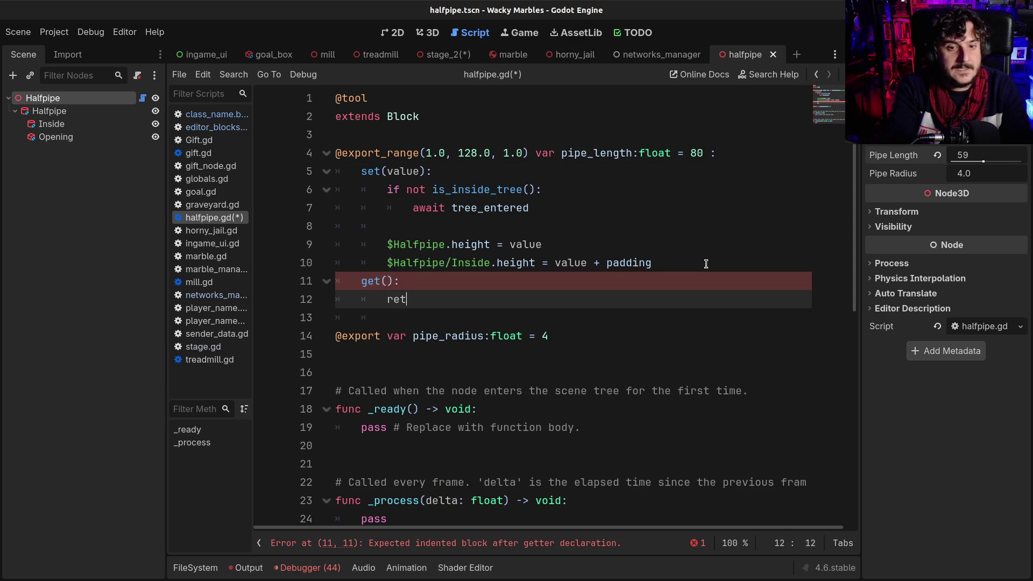
type("t")
key("BackSpace")
key("BackSpace")
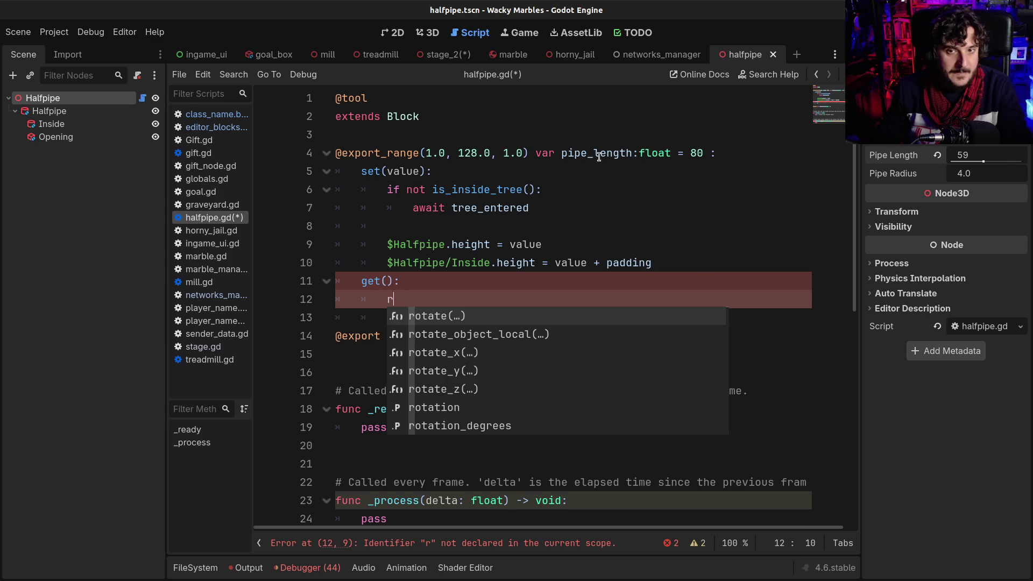
double_click(599, 153)
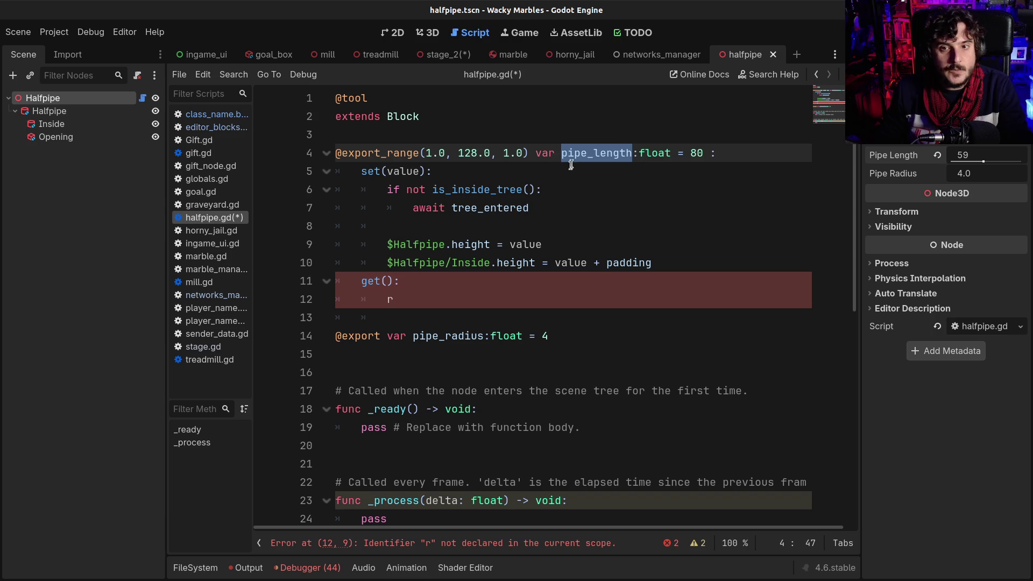
left_click_drag(361, 281, 399, 289)
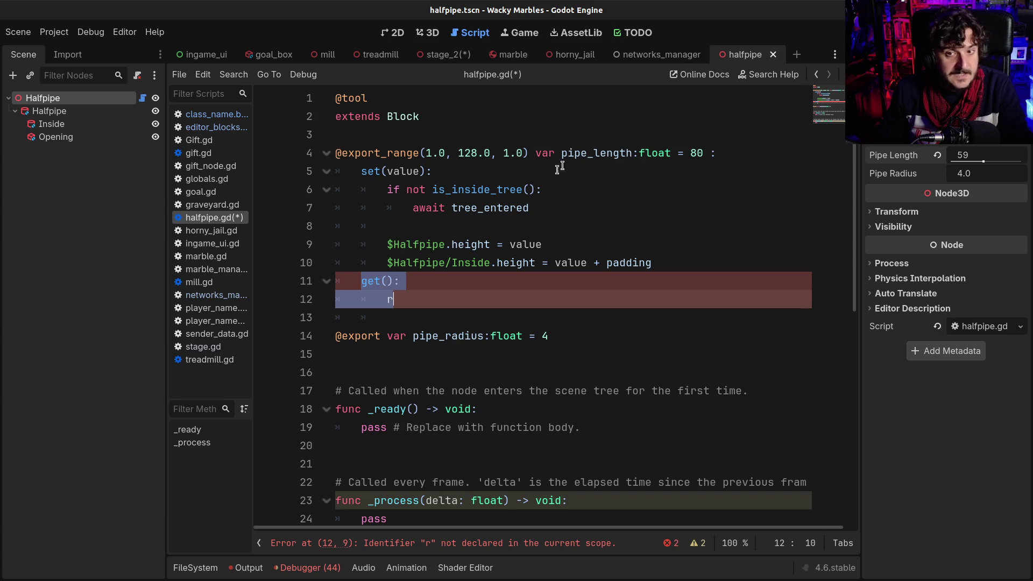
left_click(588, 155)
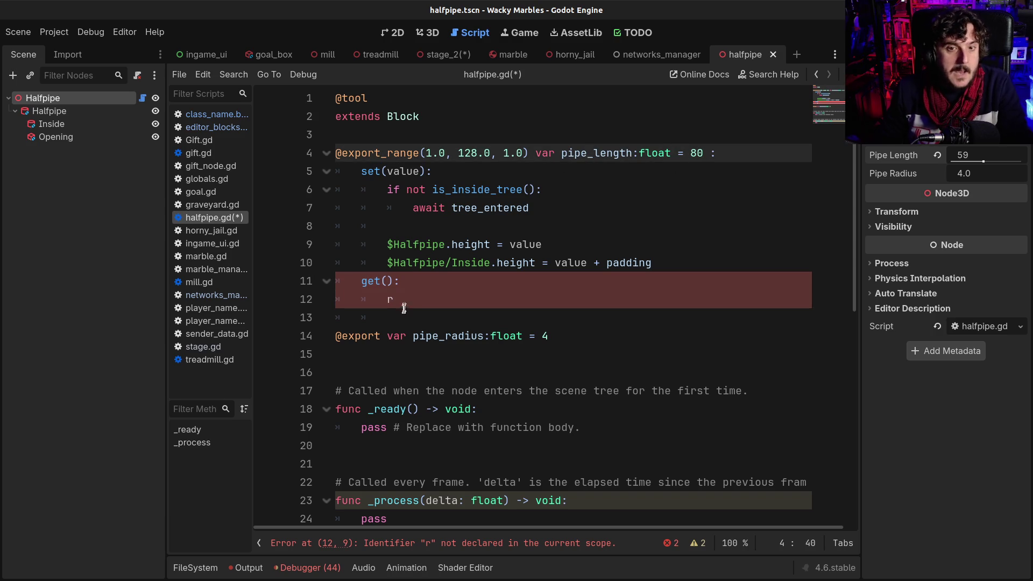
left_click(404, 300)
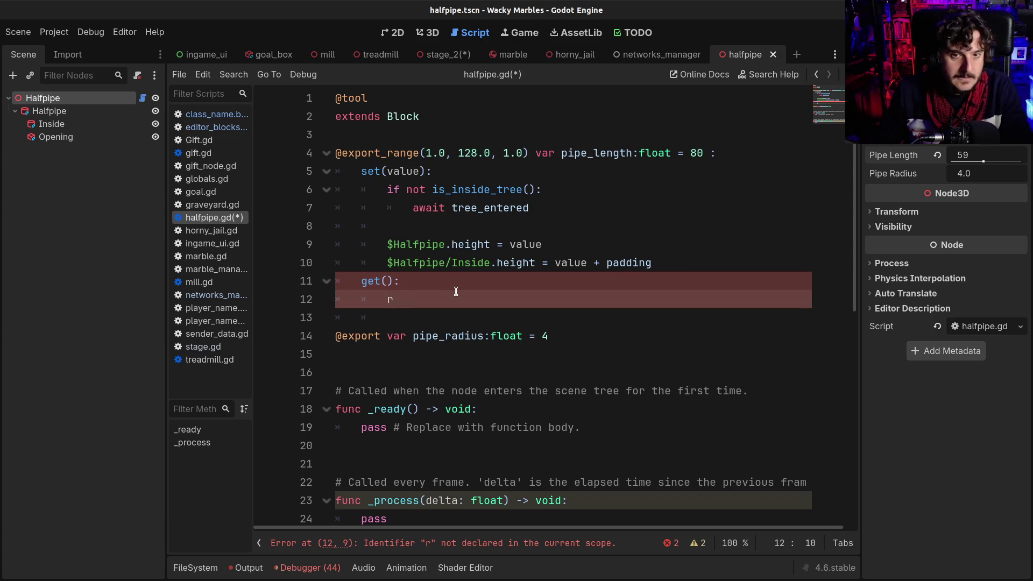
- Complete the getter with return $Halfpipe.height and save halfpipe.gd
left_click(381, 242)
left_click(488, 244, "shift")
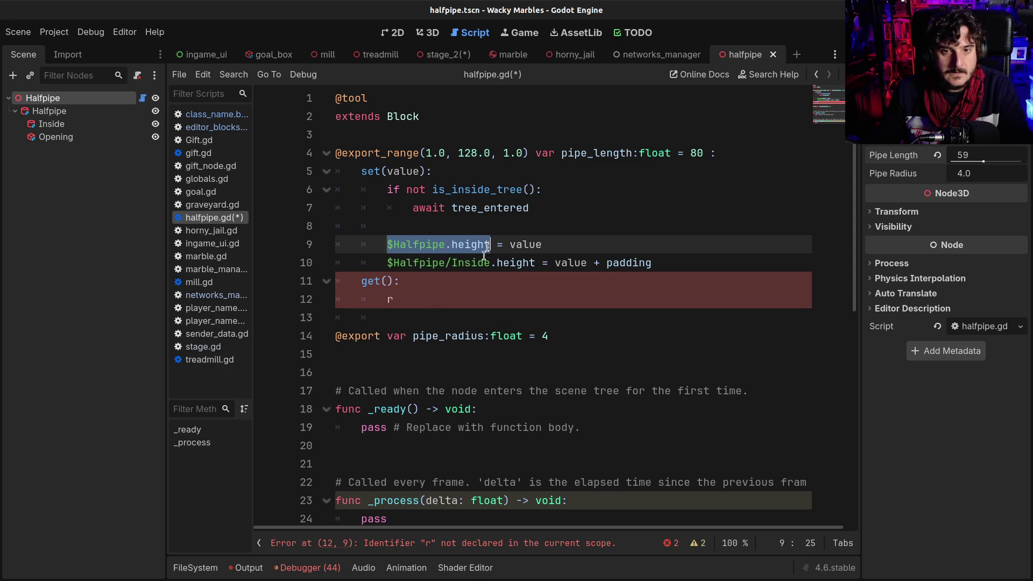
left_click(443, 300)
type("eturn $Halfpipe.height")
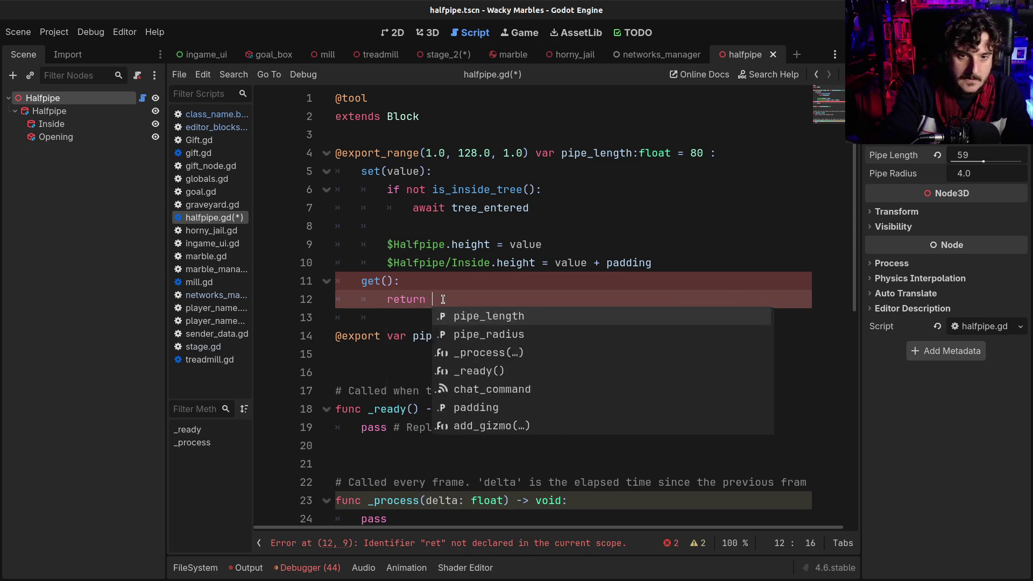
key("ctrl+s")
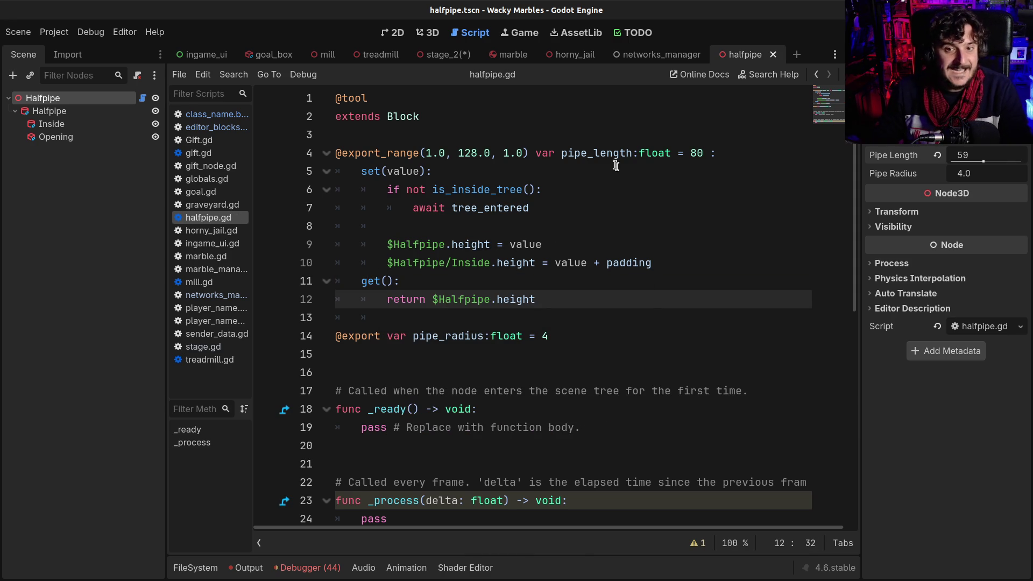
left_click(613, 156)
double_click(608, 153)
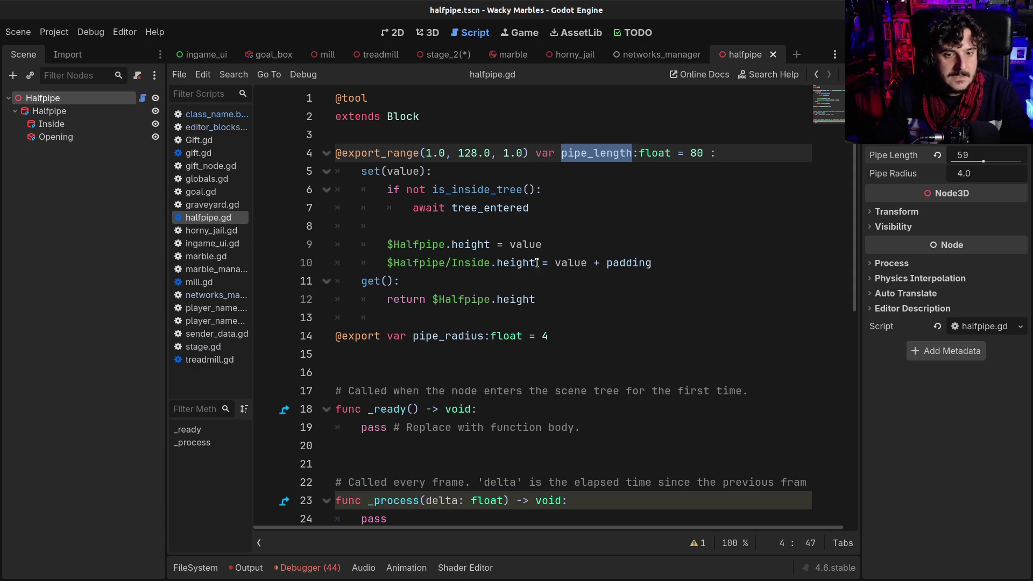
- Compare the getter's $Halfpipe.height return with the setter's resizing lines
left_click(436, 300)
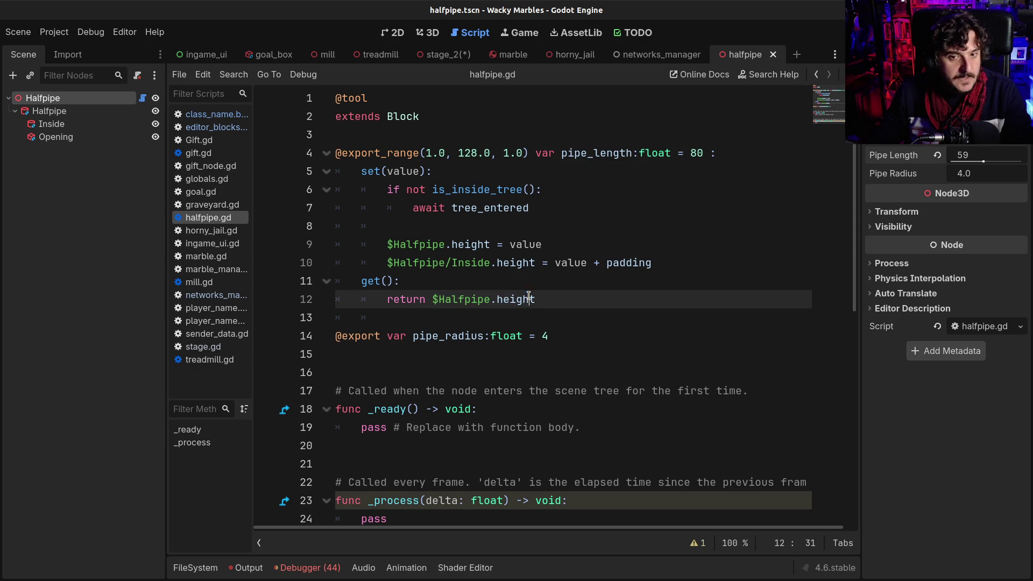
left_click_drag(433, 300, 474, 298)
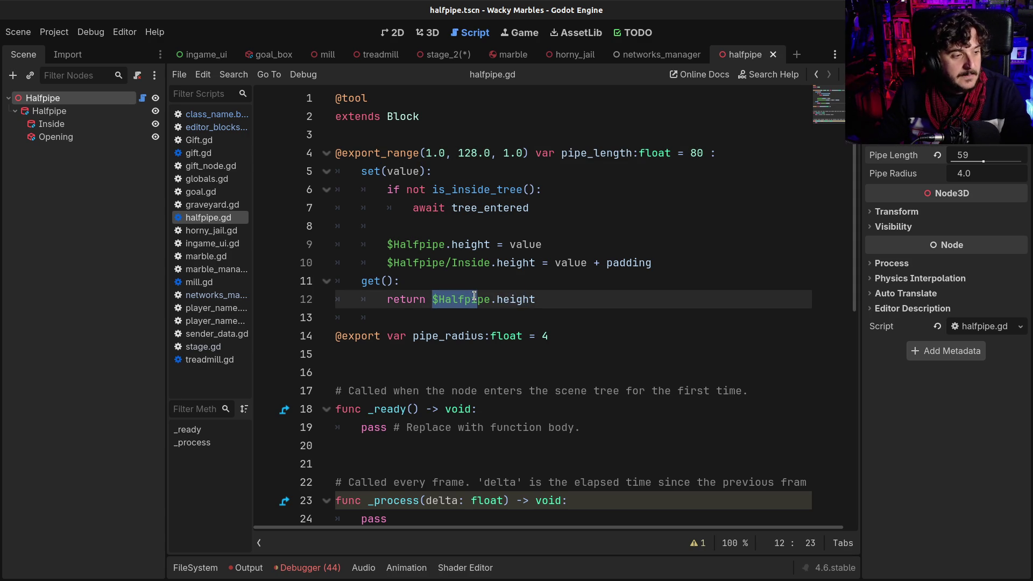
left_click(475, 297)
left_click(580, 155)
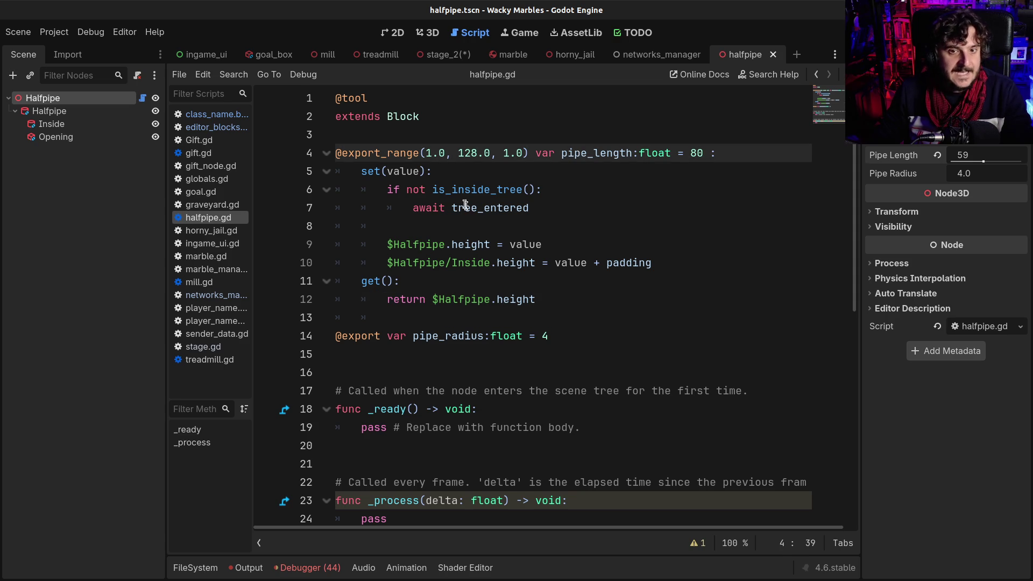
left_click_drag(465, 208, 478, 262)
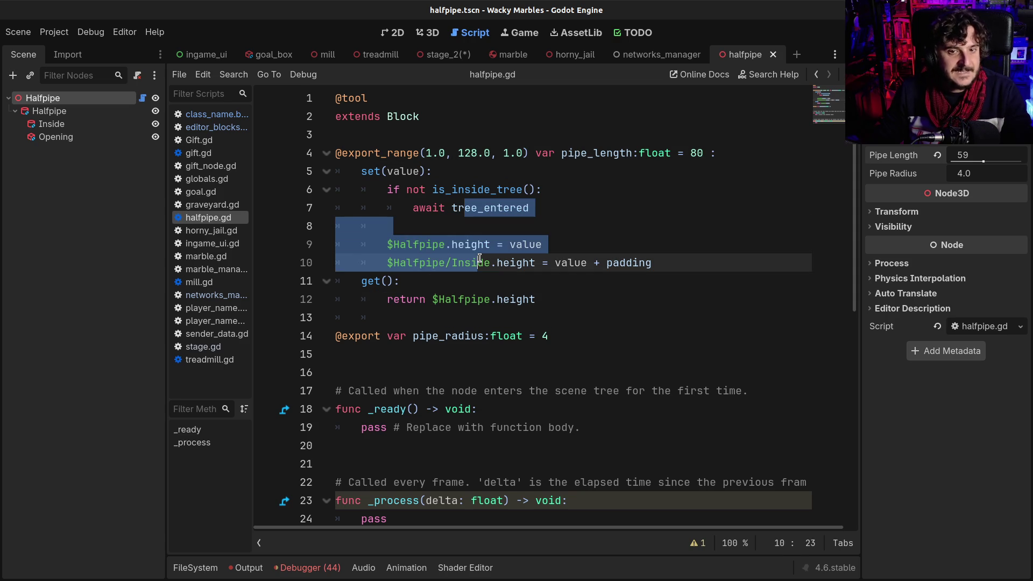
left_click(484, 300)
left_click(522, 299)
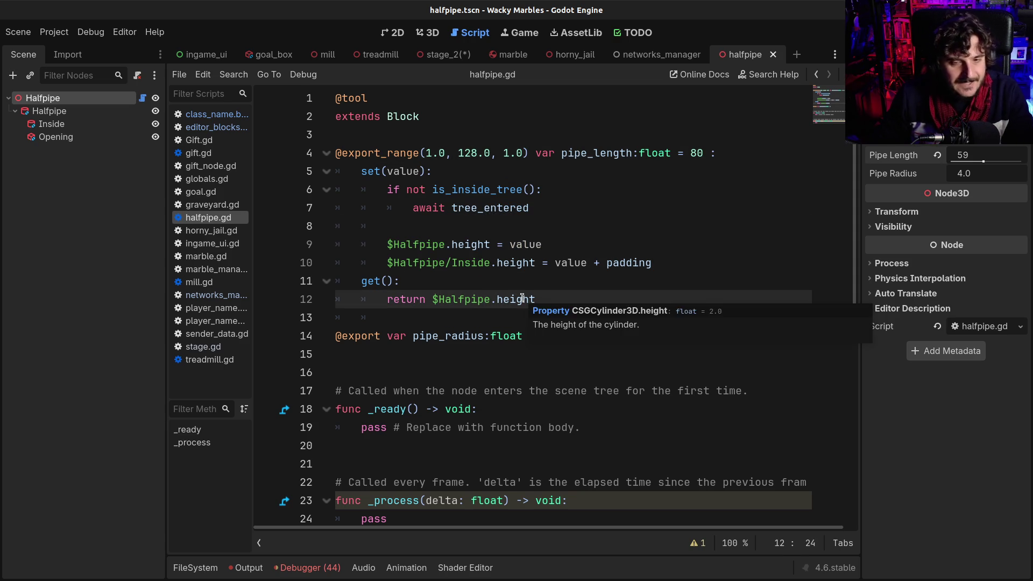
left_click_drag(536, 300, 361, 281)
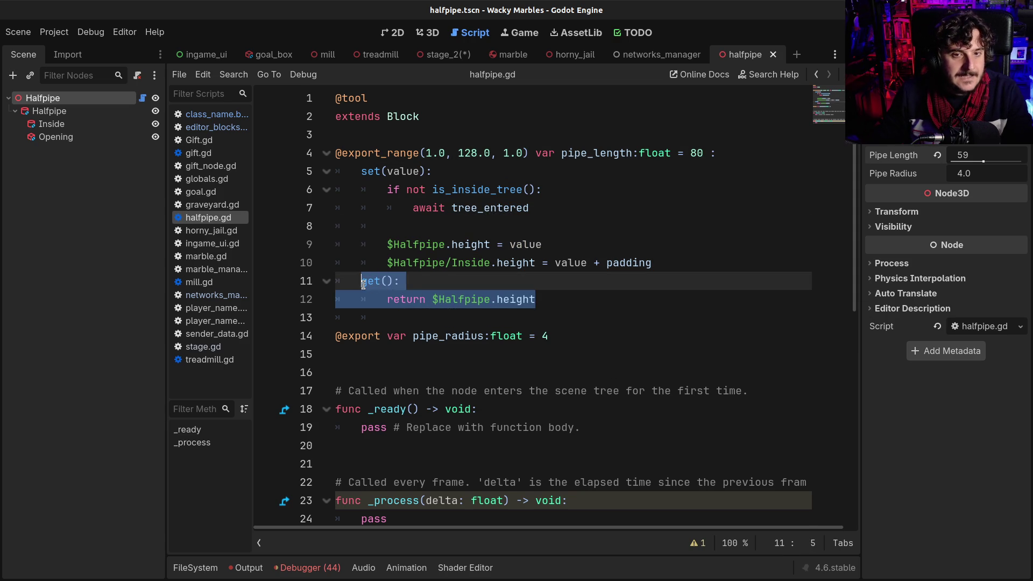
left_click(361, 281)
double_click(589, 153)
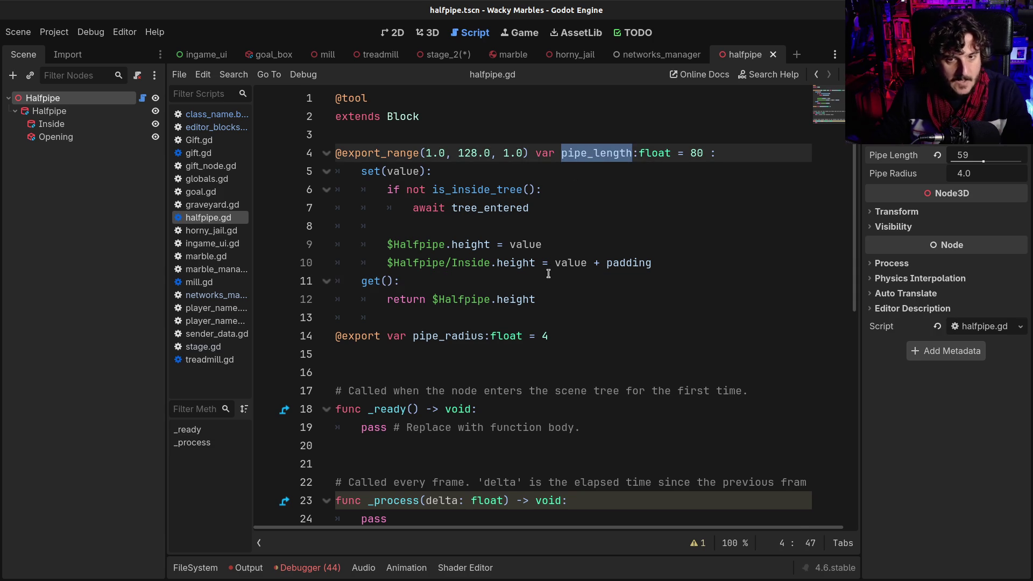
left_click(586, 153)
double_click(585, 153)
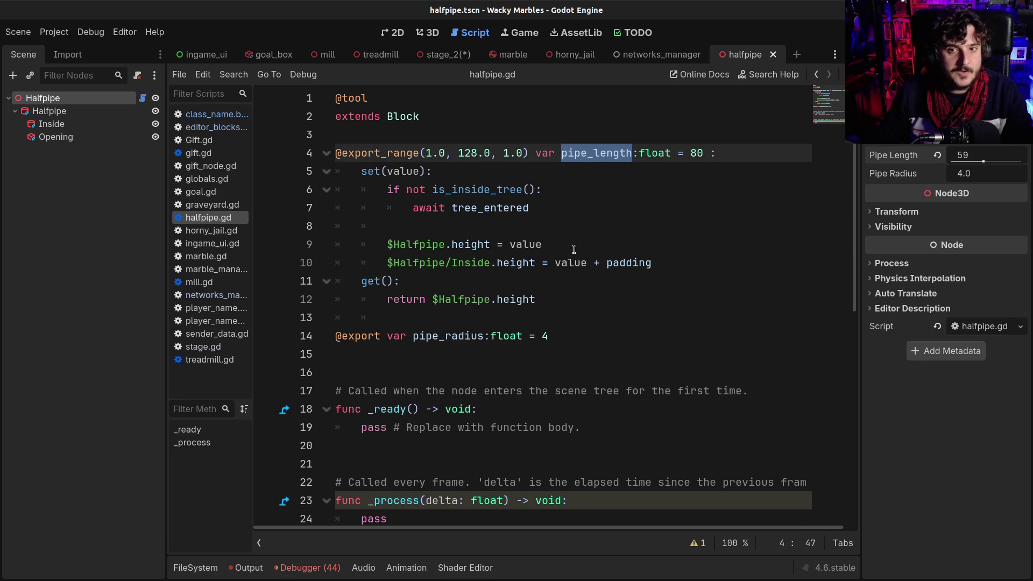
mouse_move(394, 189)
left_mouse_down()
mouse_move(455, 194)
mouse_move(471, 260)
left_mouse_up()
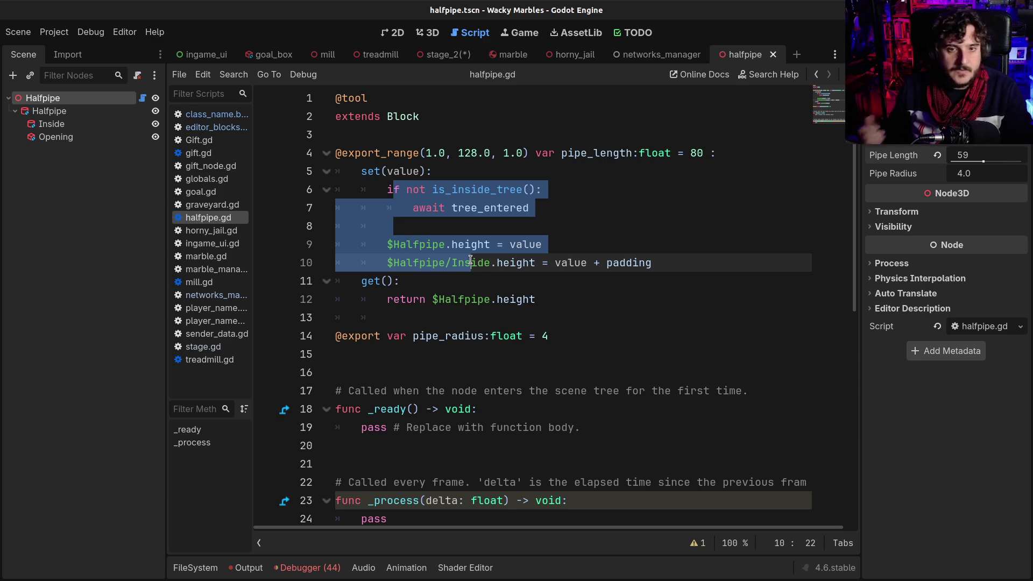
- Delete the get() block that returns $Halfpipe.height
double_click(613, 151)
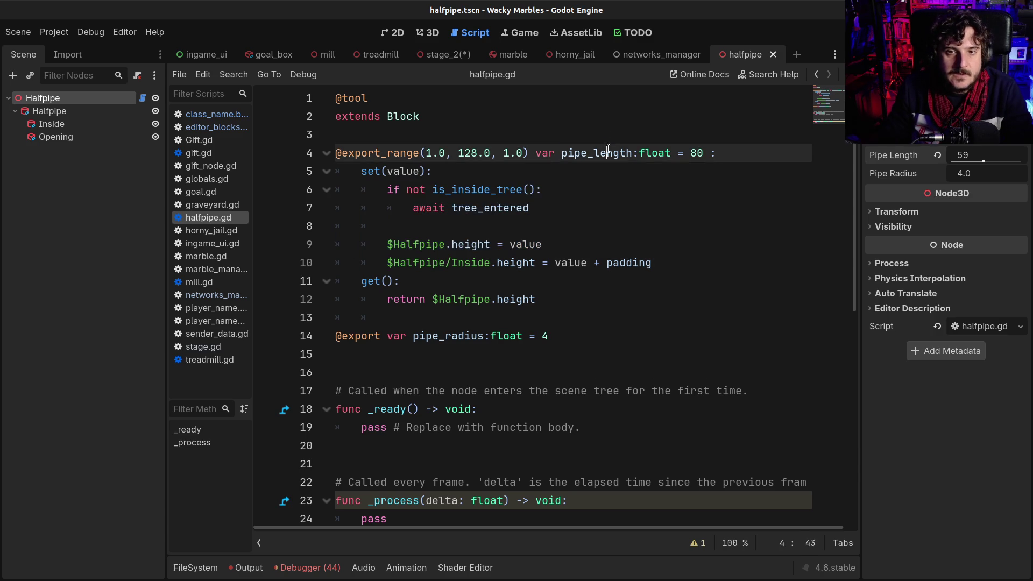
left_click_drag(390, 300, 517, 296)
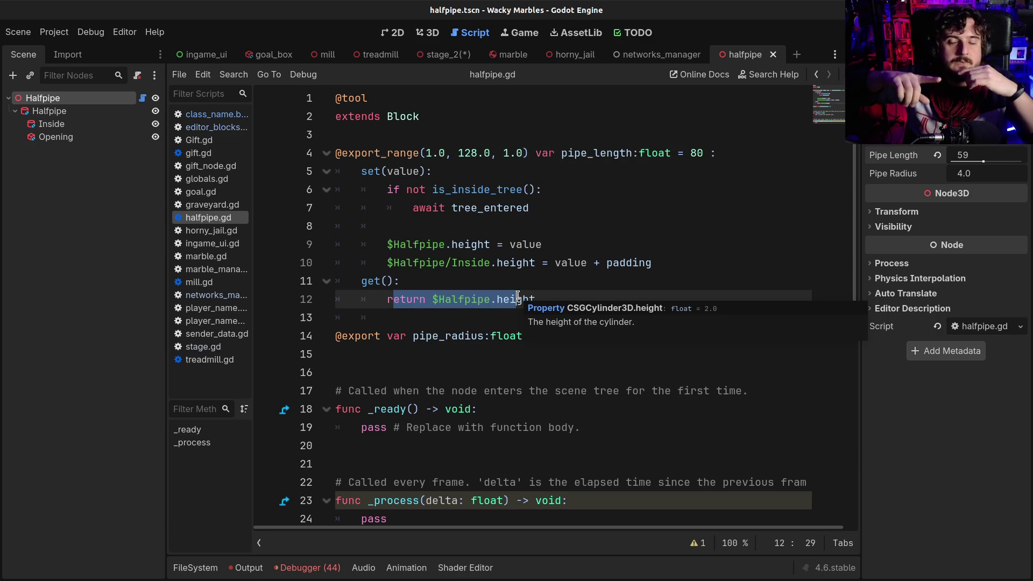
mouse_move(536, 299)
left_mouse_down()
mouse_move(300, 280)
mouse_move(195, 254)
mouse_move(182, 273)
left_mouse_up()
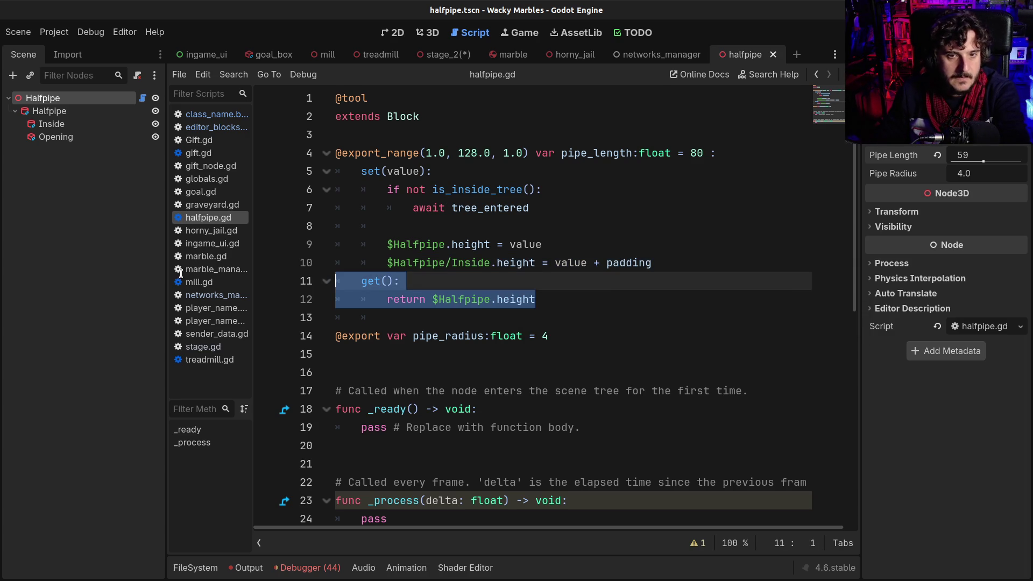
key("ctrl+z")
key("BackSpace")
key("BackSpace")
key("BackSpace")
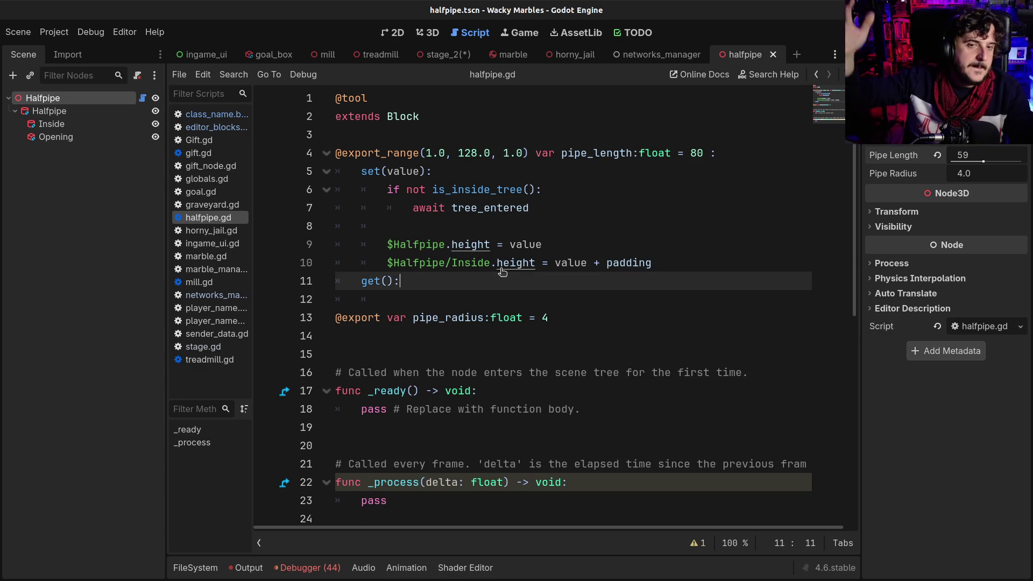
- Insert pipe_length = value at the start of the set(value) setter
key("ctrl+z")
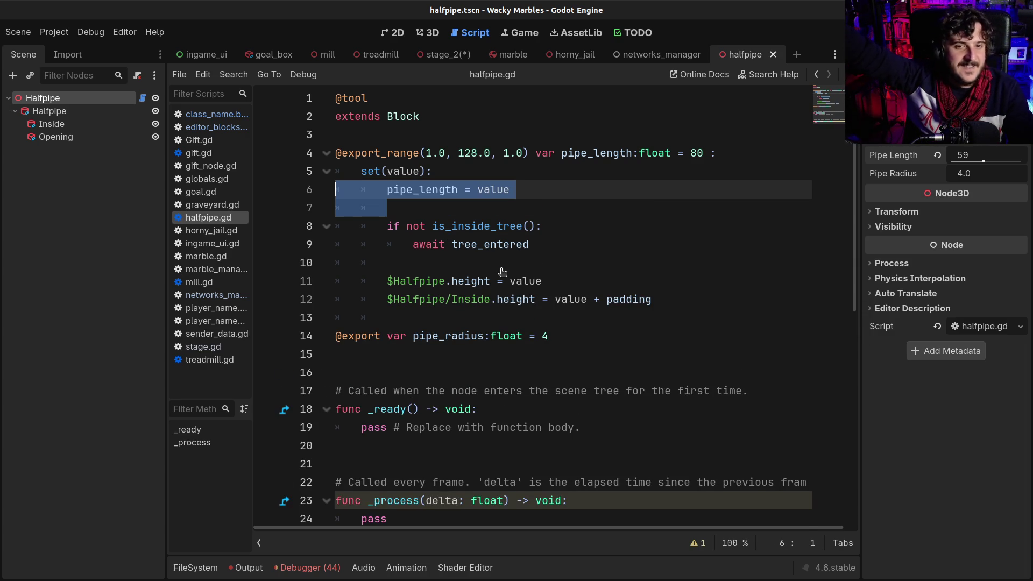
left_click(504, 328)
left_click_drag(407, 189, 530, 192)
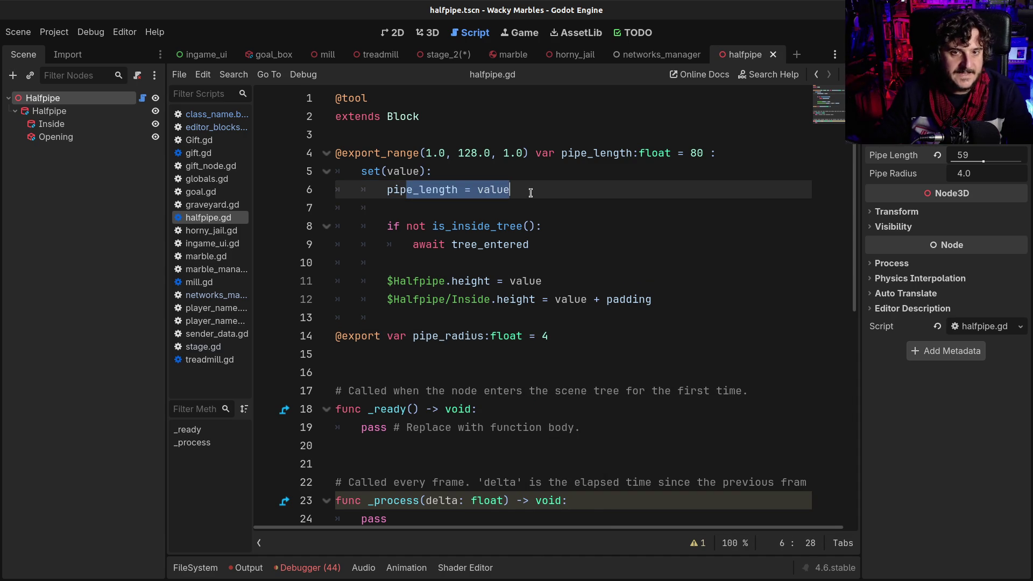
double_click(436, 191)
left_click(504, 191)
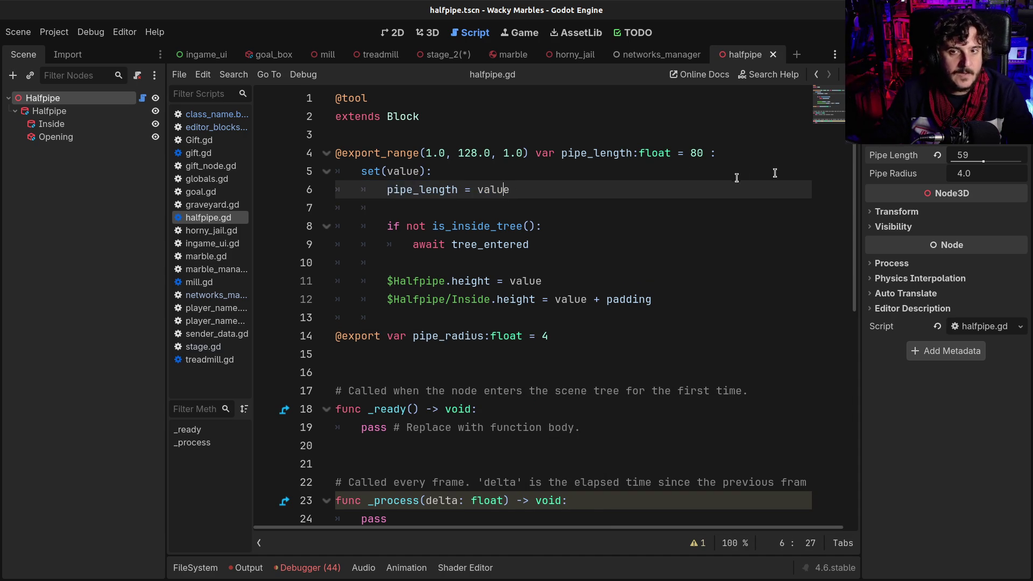
double_click(392, 173)
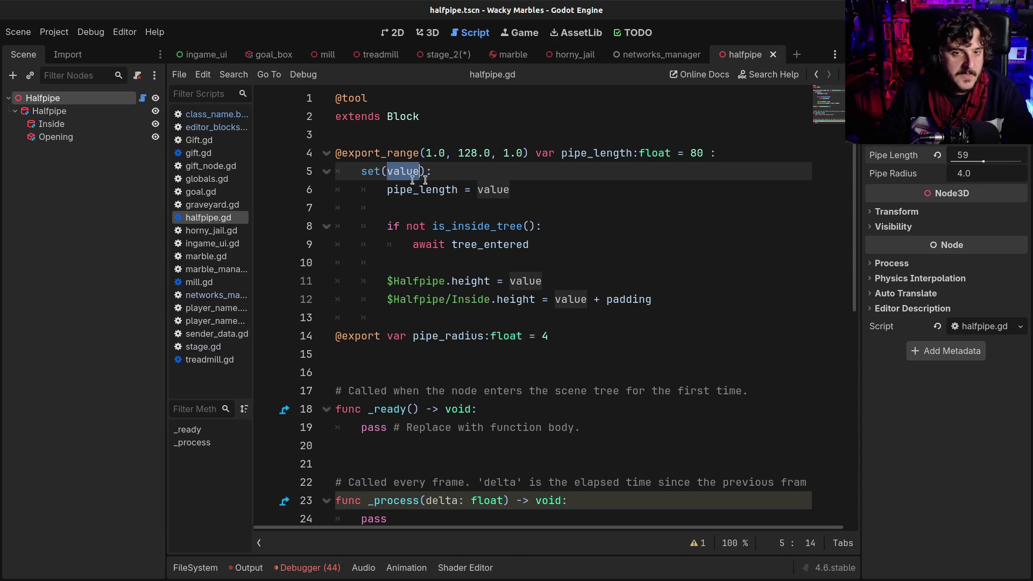
left_click(401, 184)
double_click(400, 185)
- Append a colon after pipe_radius's default = 4
left_click(435, 226)
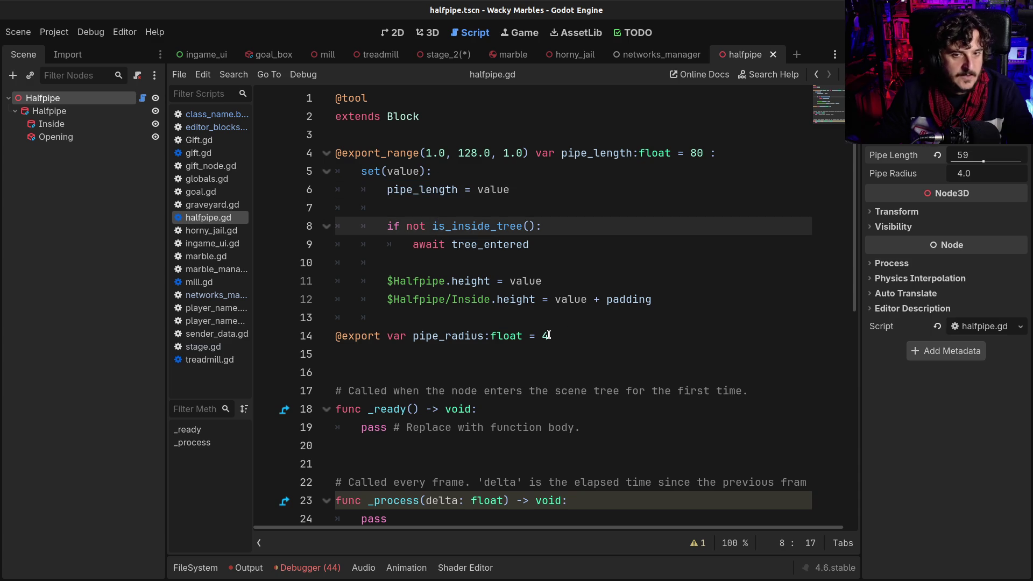
left_click(684, 298)
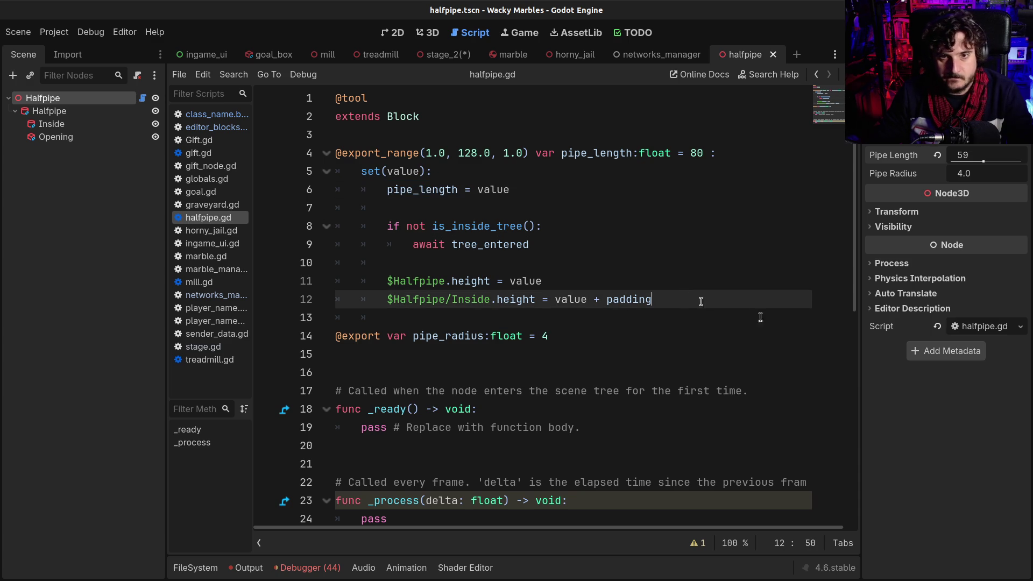
left_click(621, 333)
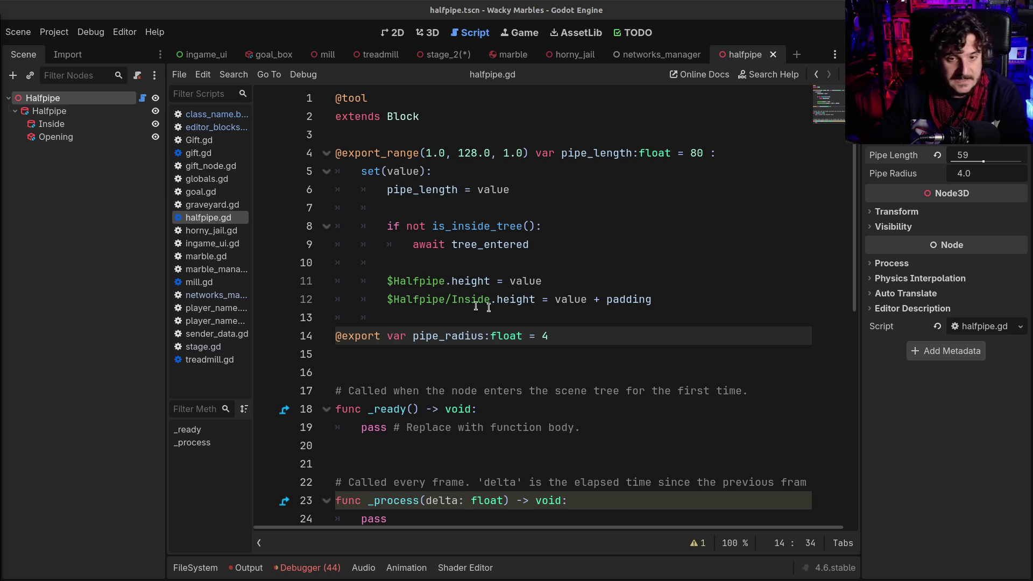
type(":")
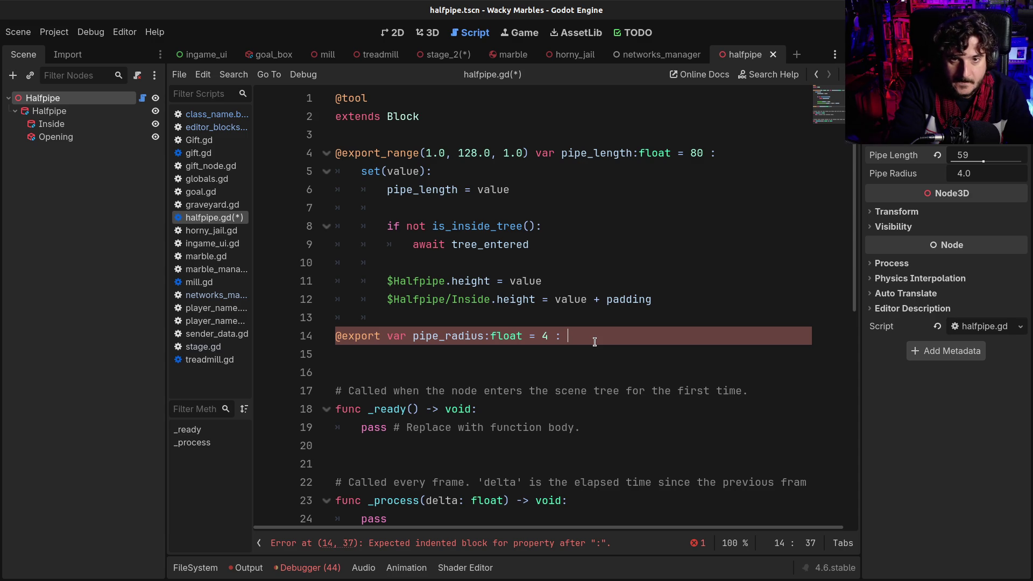
key("Up")
key("Up")
key("Up")
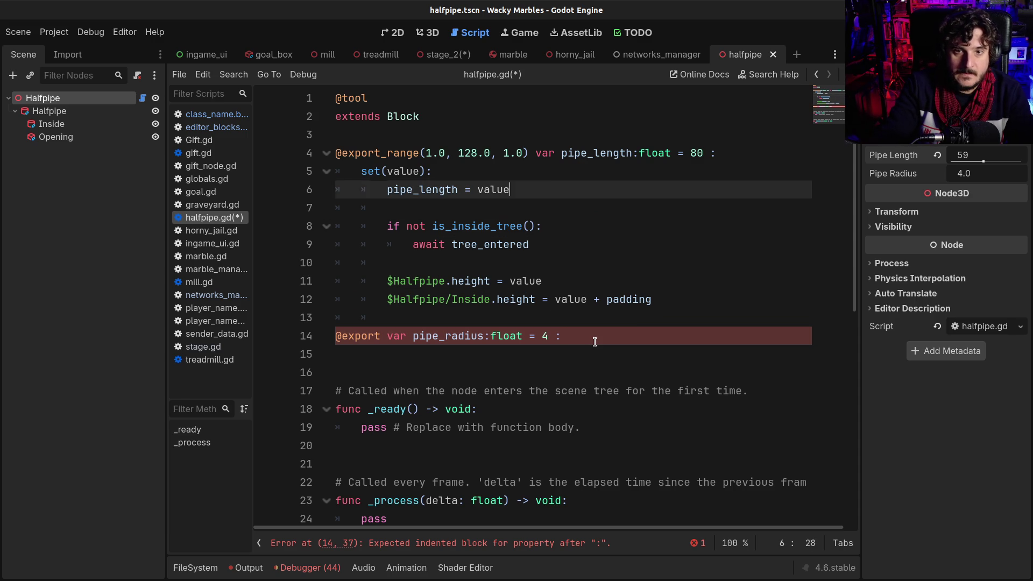
key("Up")
key("Up")
key("Up")
key("Right")
key("Right")
key("Right")
key("Home")
key("Down")
key("Down")
key("Down")
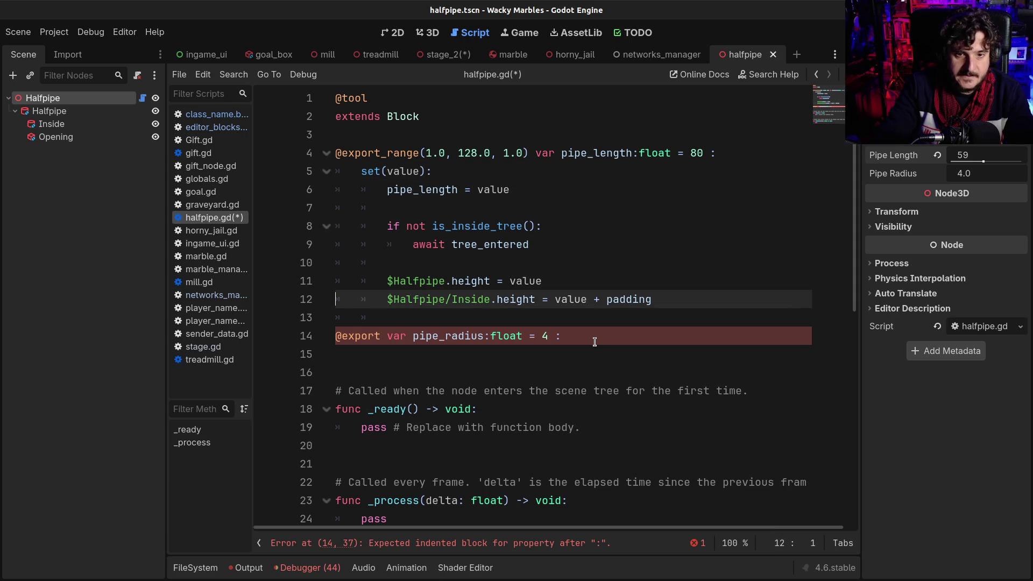
key("Down")
key("Down")
key("shift+Right")
key("shift+Right")
key("shift+Right")
type("@export_range(1.0, 128.0, 1.0")
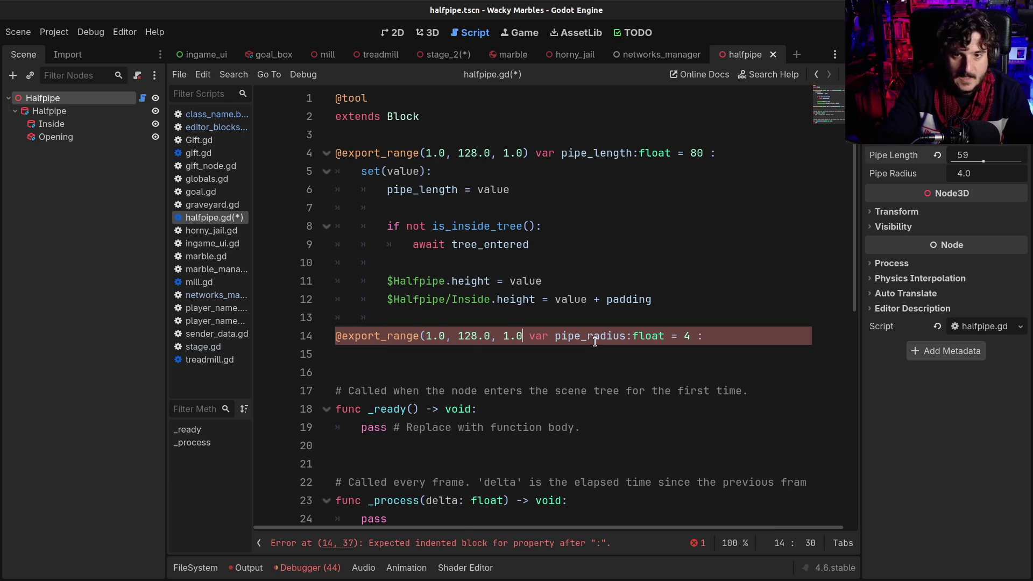
key("End")
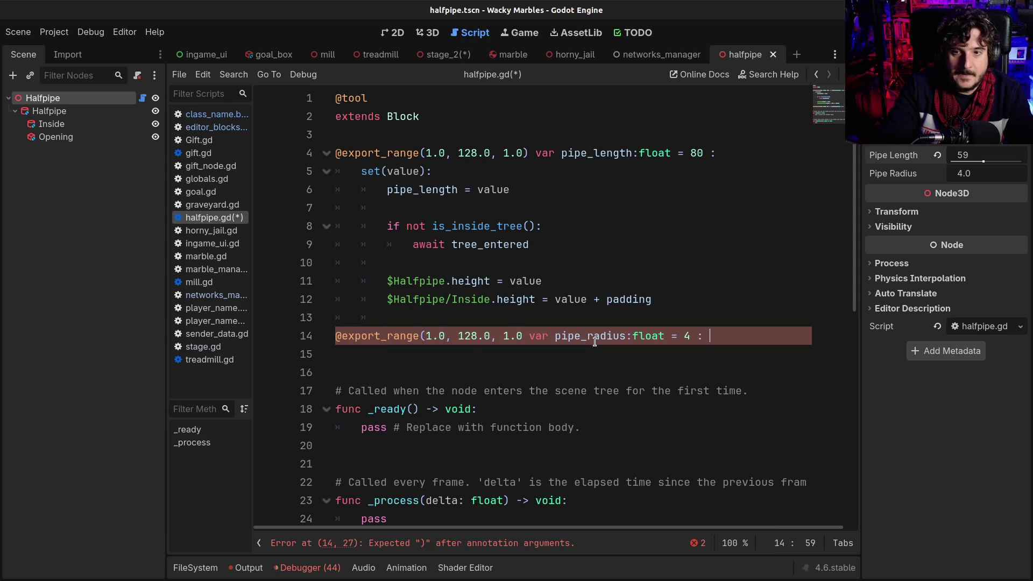
key("Left")
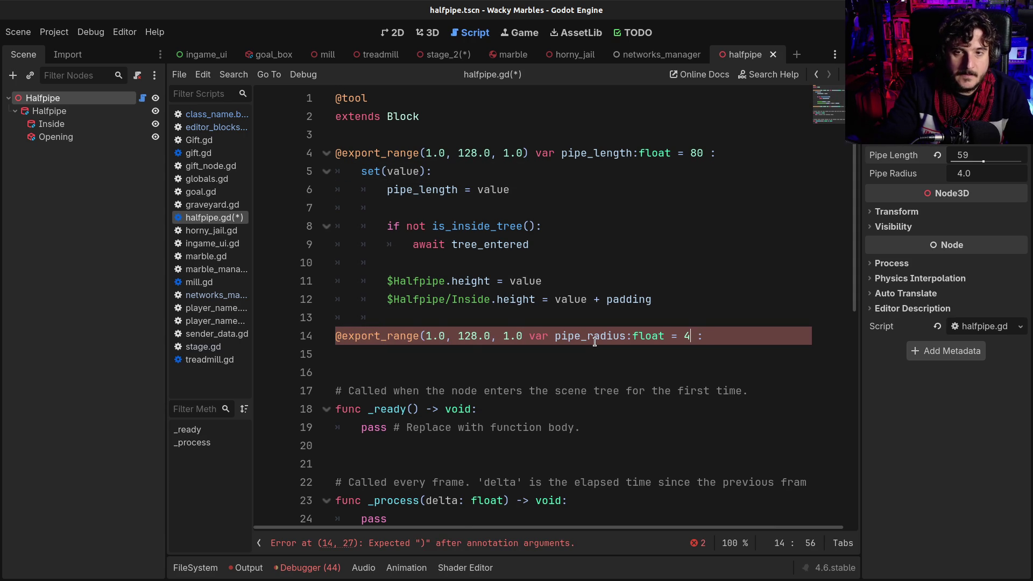
key("End")
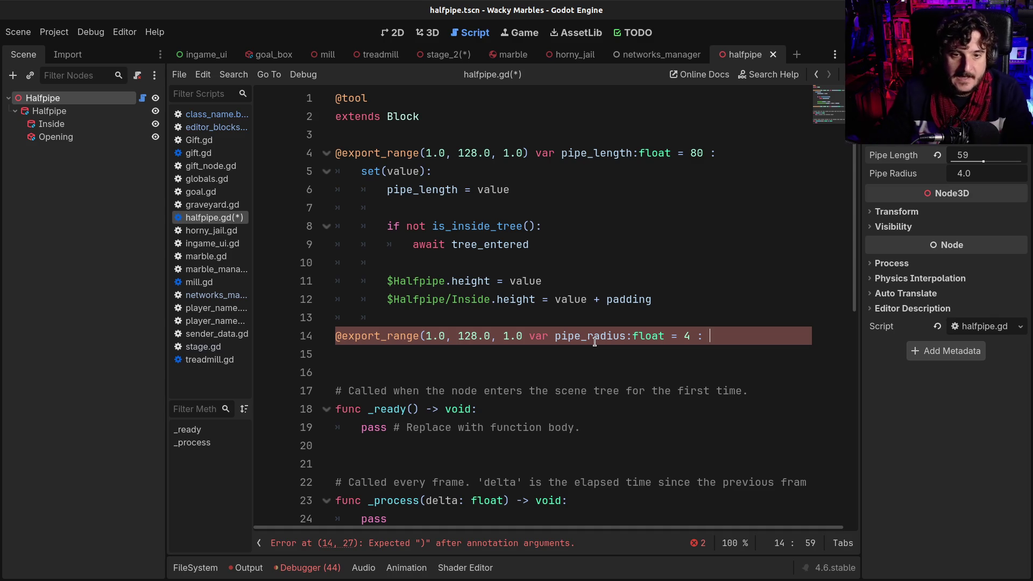
- Change the range minimum to 2.0
left_click(429, 336)
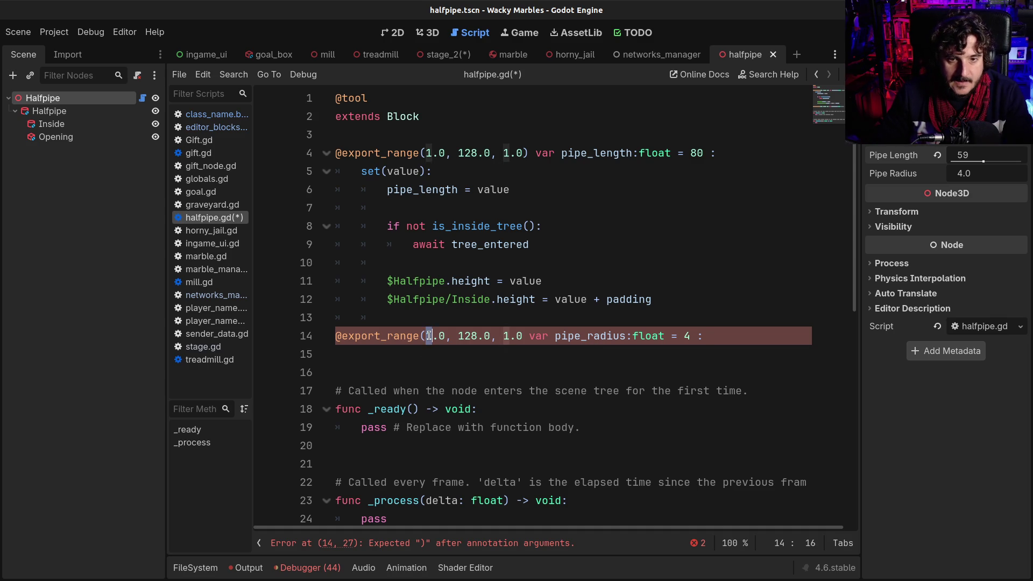
type("2")
left_click(459, 336)
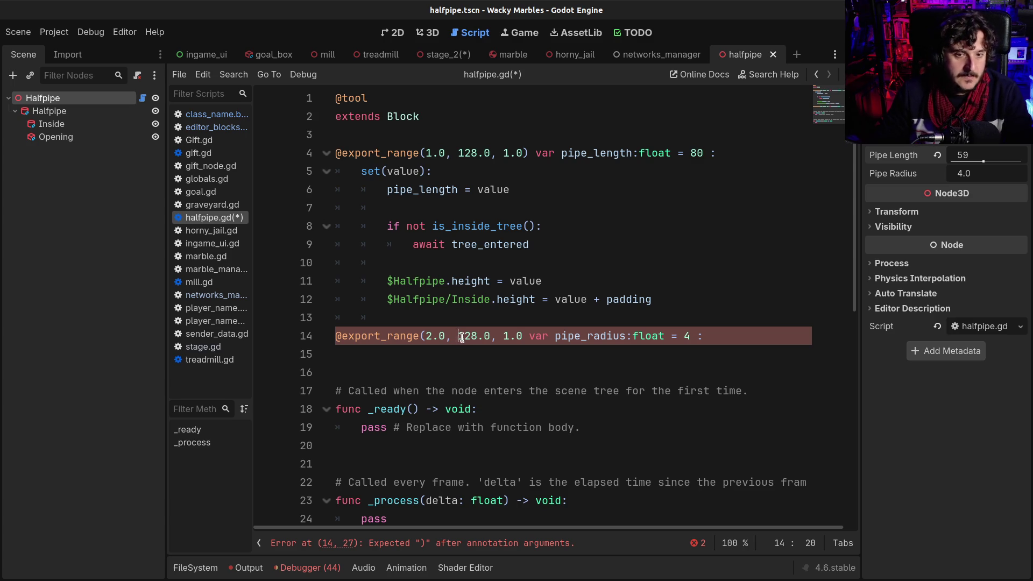
key("Left")
key("Left")
key("shift+Left")
type("5")
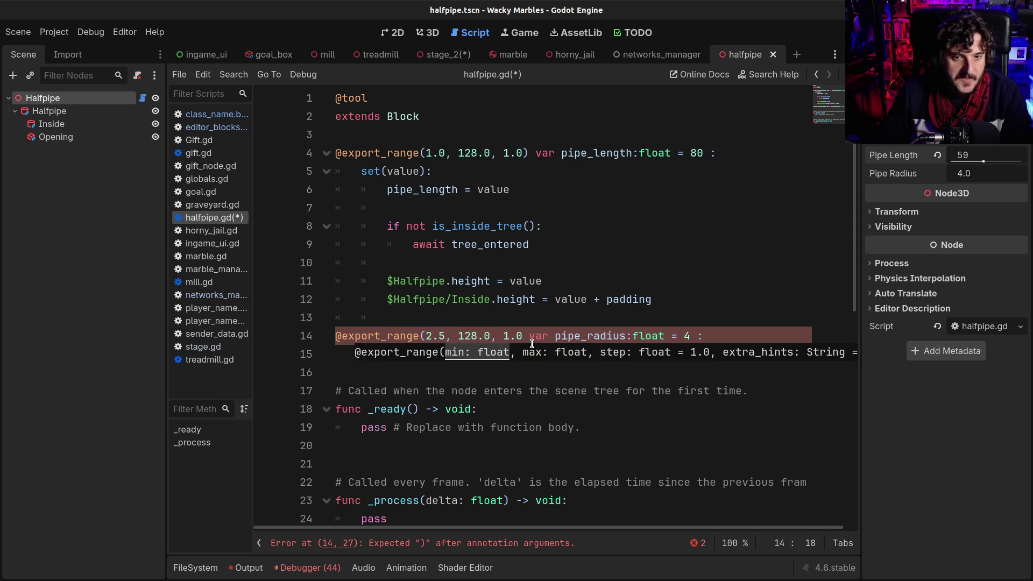
key("BackSpace")
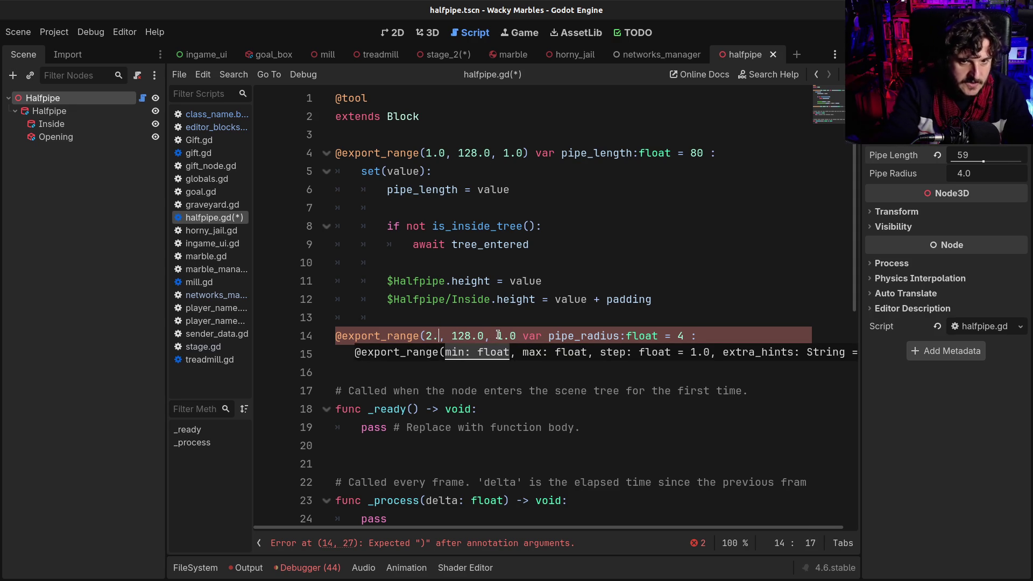
type("0")
left_click(499, 335)
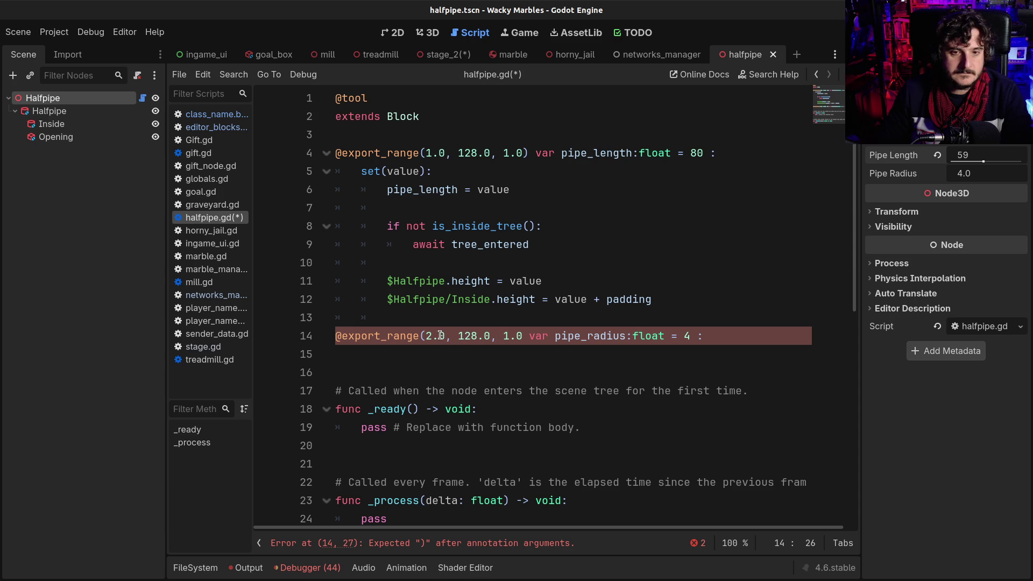
left_click(440, 336)
key("Delete")
type("5")
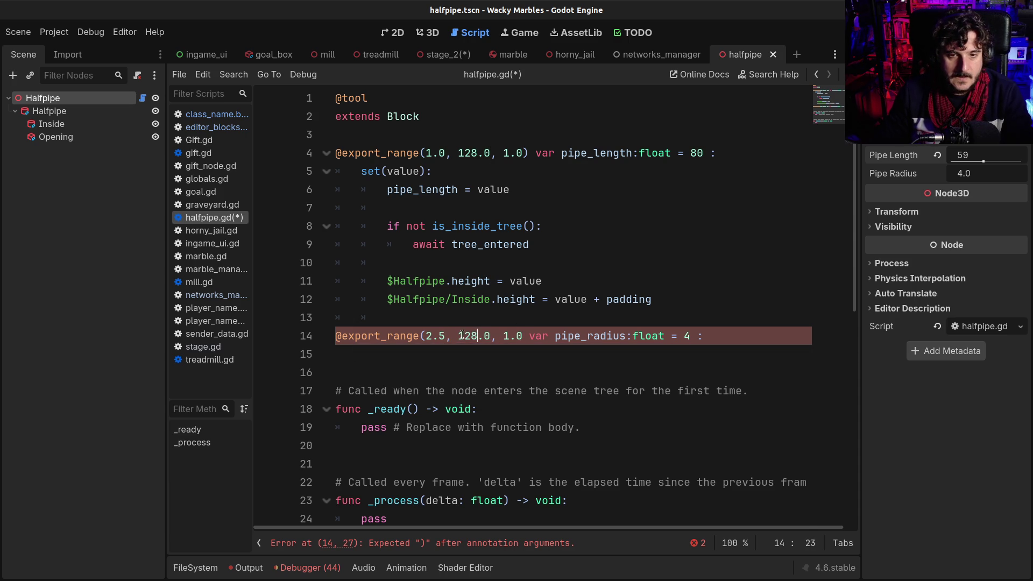
- Change the range maximum to 16.0, fix the decimals, and save halfpipe.gd
left_click_drag(458, 336, 475, 334)
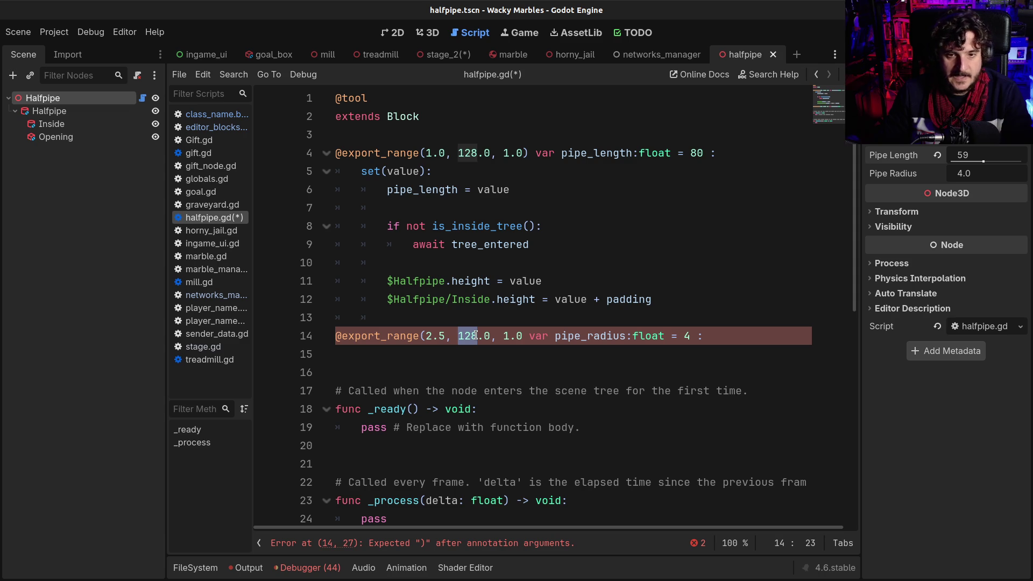
type("16")
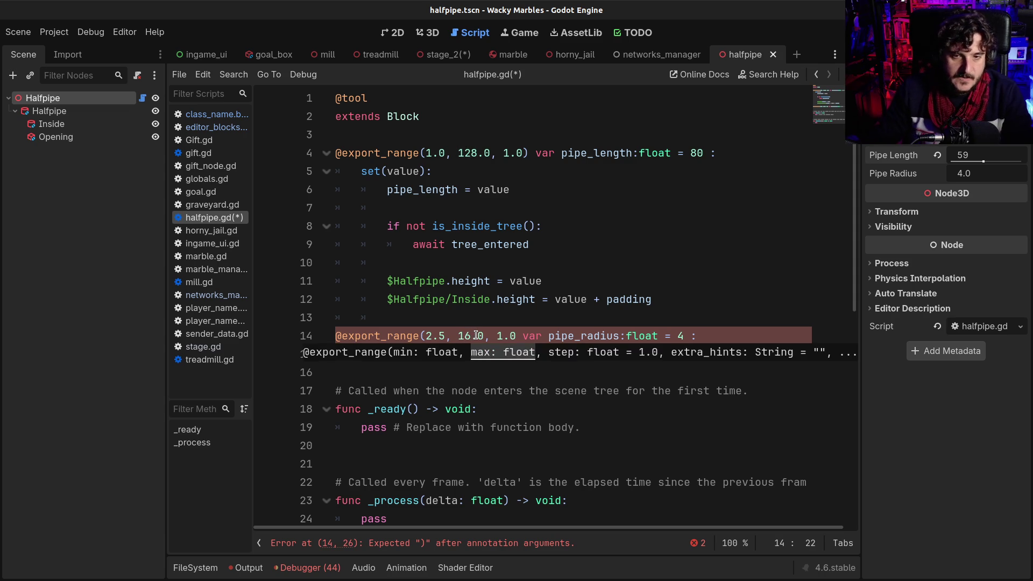
left_click(501, 336)
double_click(499, 335)
left_click(515, 337)
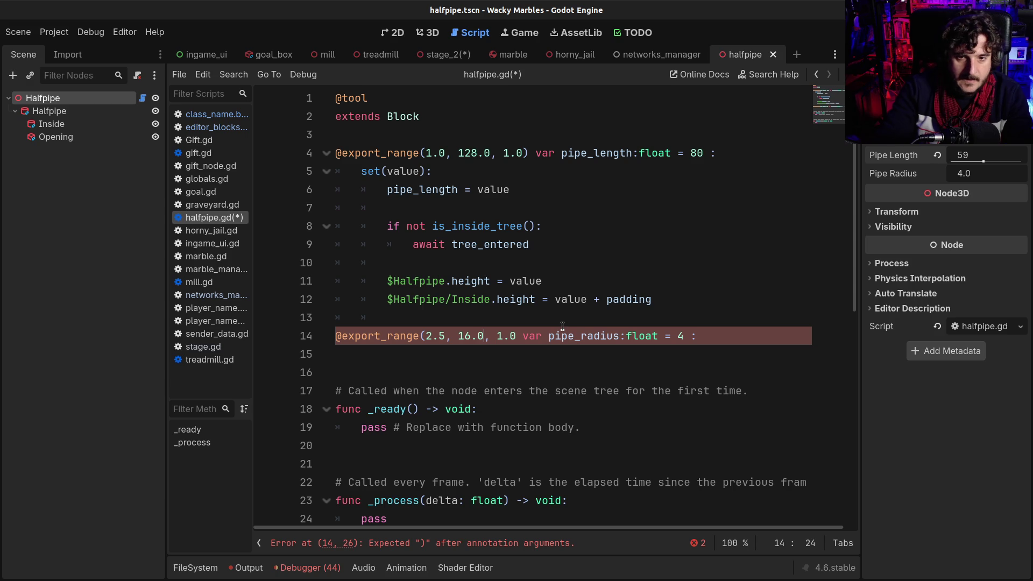
key("BackSpace")
type("5")
key("BackSpace")
type("0")
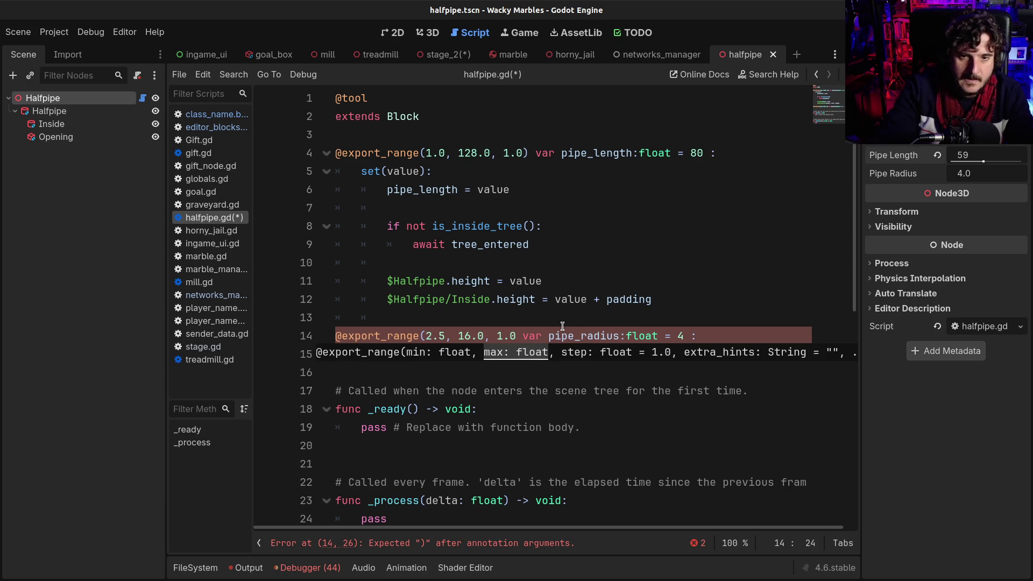
key("Left")
key("Left")
key("Left")
key("BackSpace")
type("0")
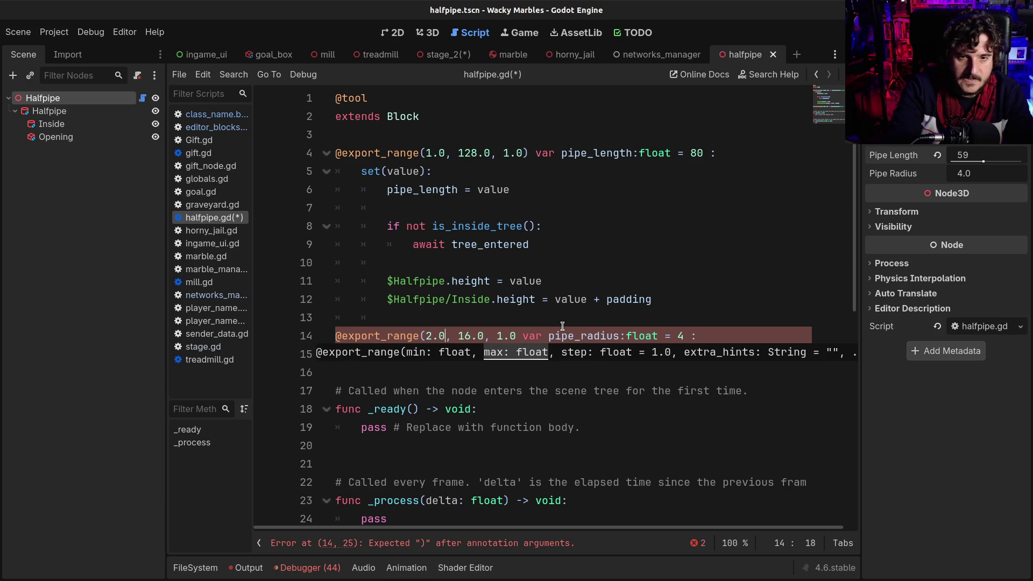
key("ctrl+s")
left_click(516, 331)
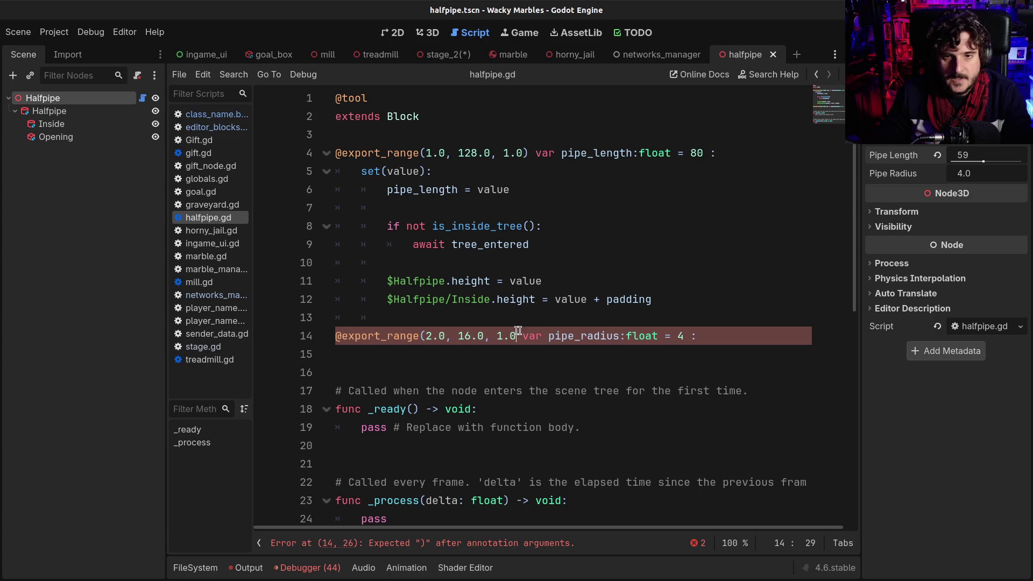
- Close the parenthesis, change the range to (1.0, 8.0, 1.0), and save
type(")")
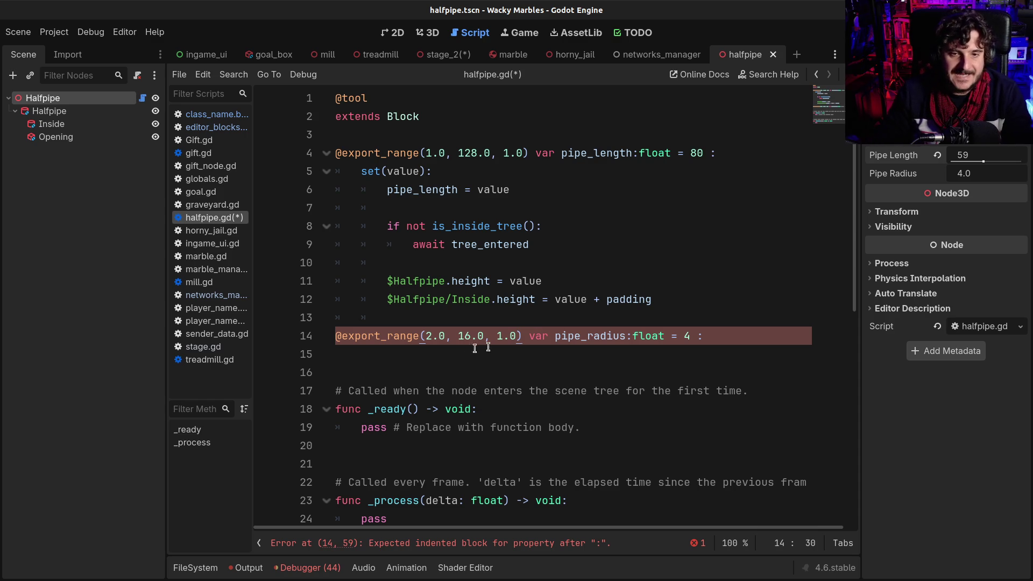
double_click(429, 336)
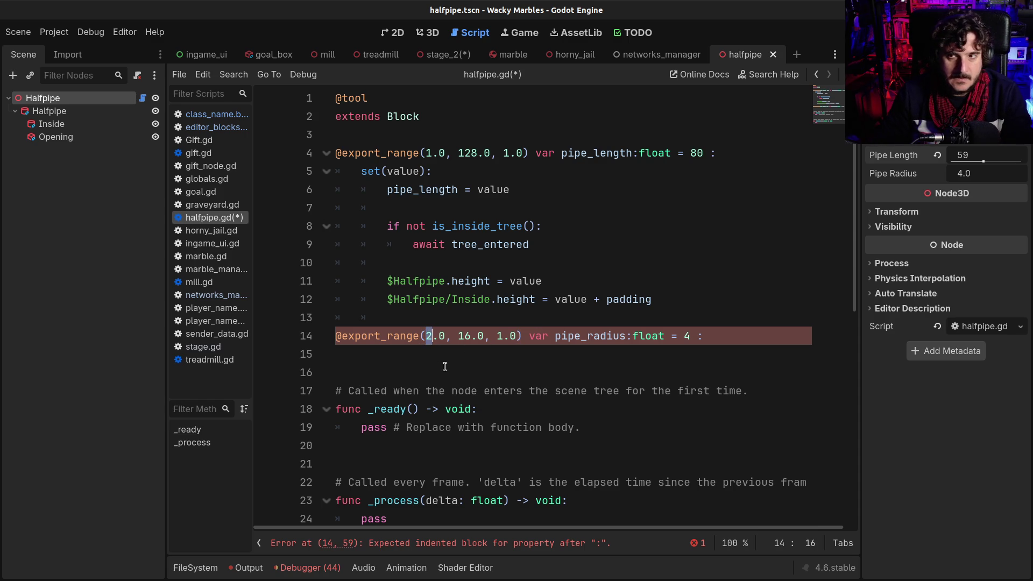
type("1")
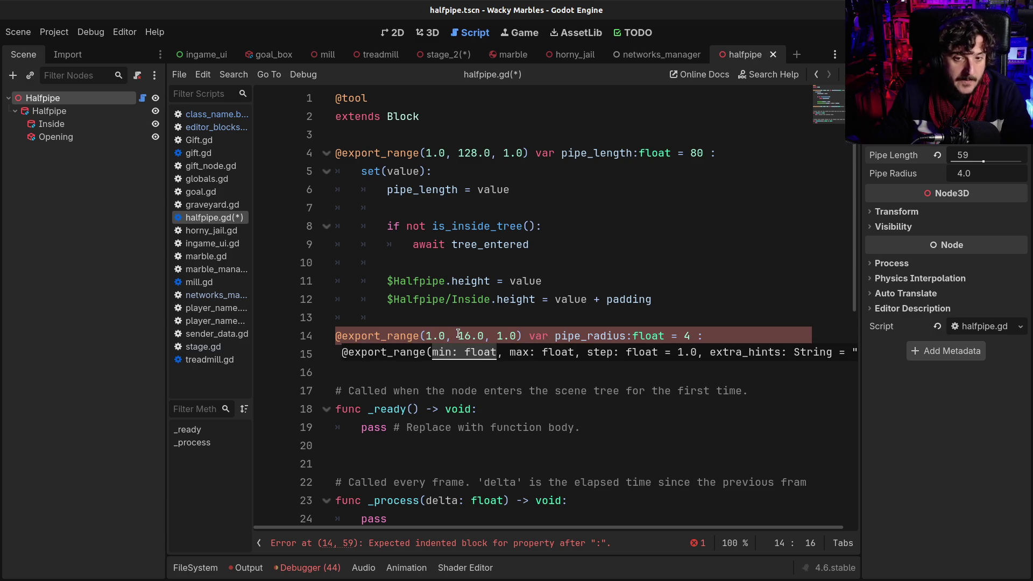
left_click(458, 336)
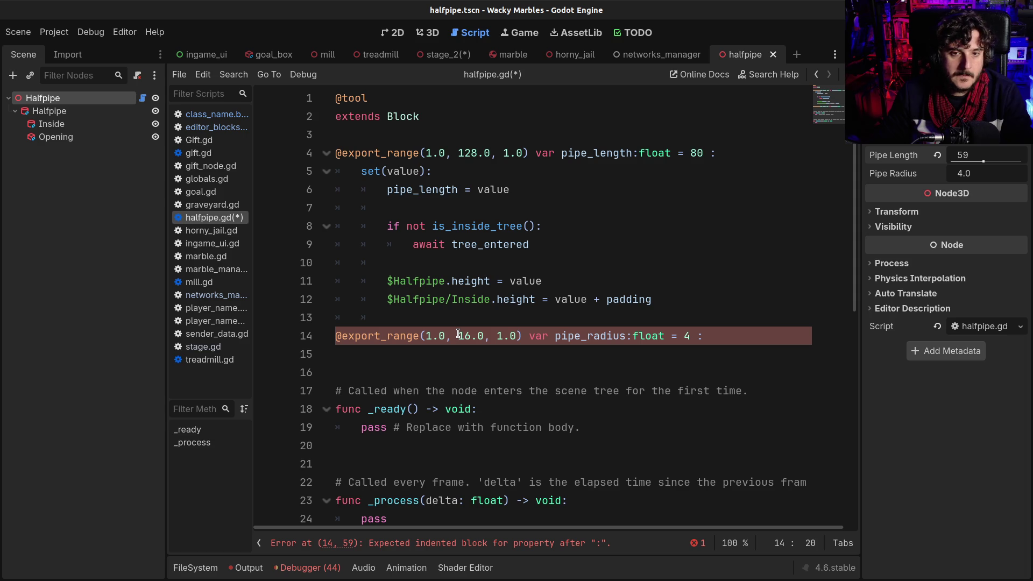
double_click(467, 338)
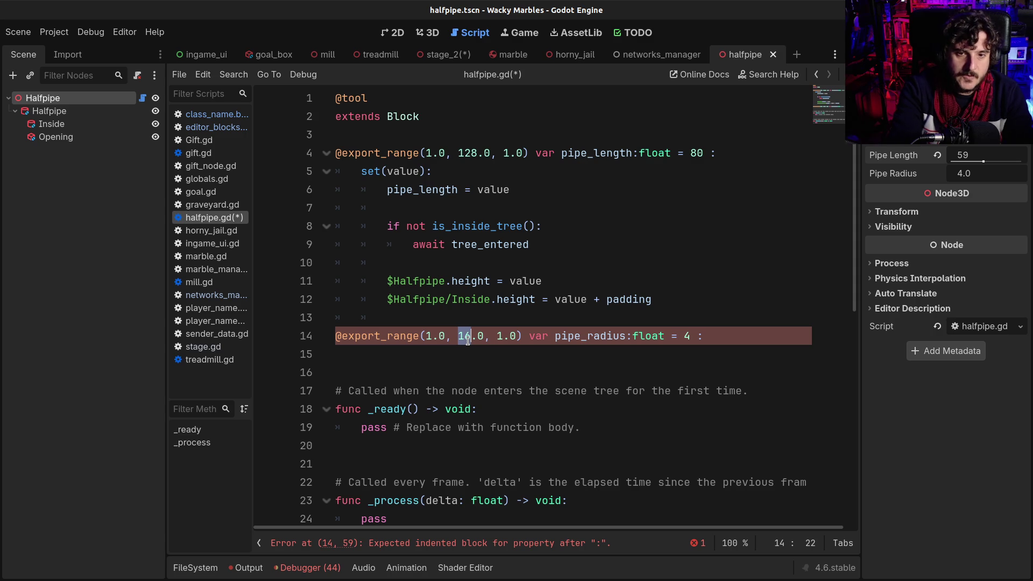
type("8")
key("ctrl+s")
- Make the default 4.0 and start a set(value) setter on the next line
left_click(685, 336)
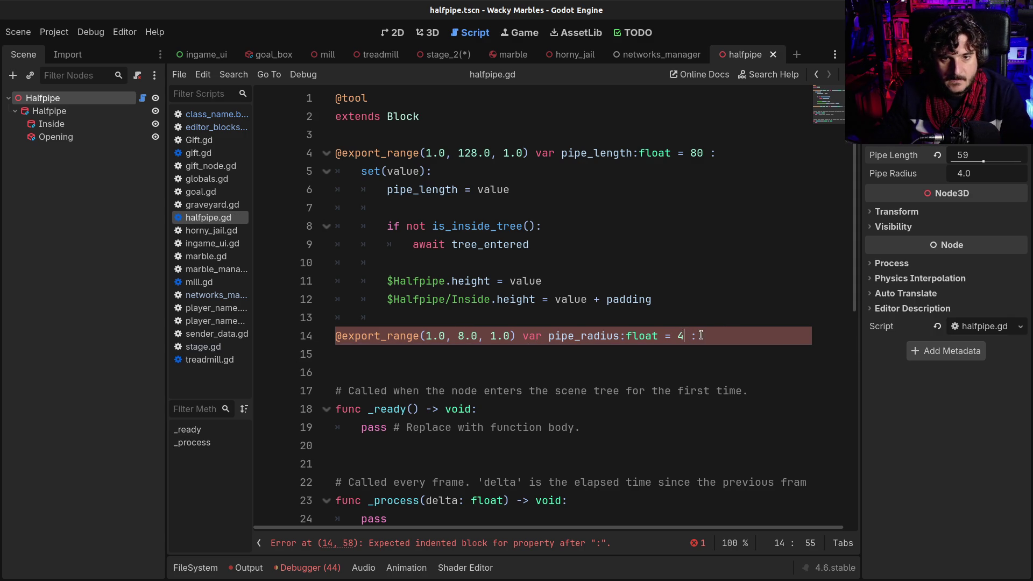
type("0")
key("End")
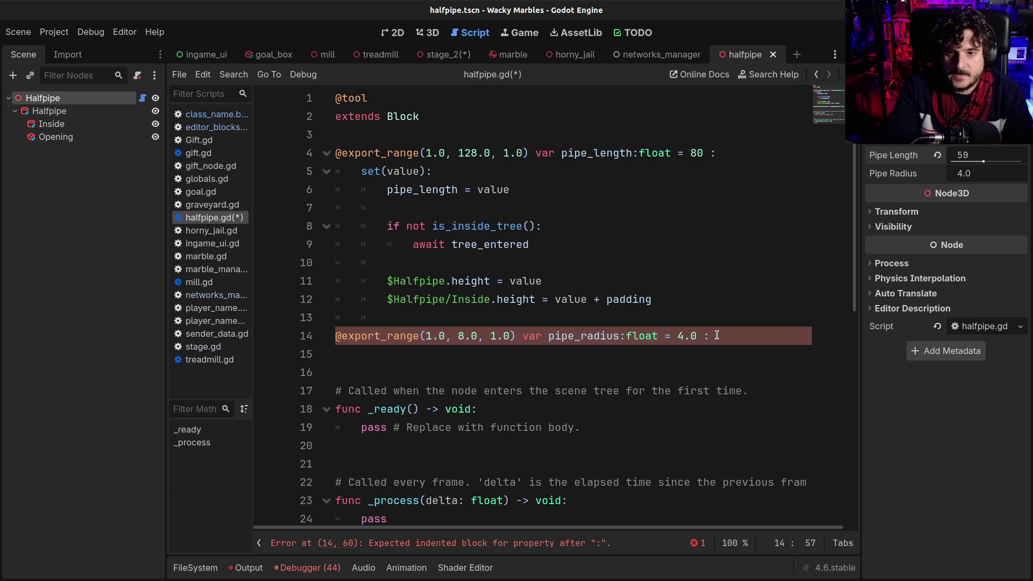
key("Return")
type("set(value):")
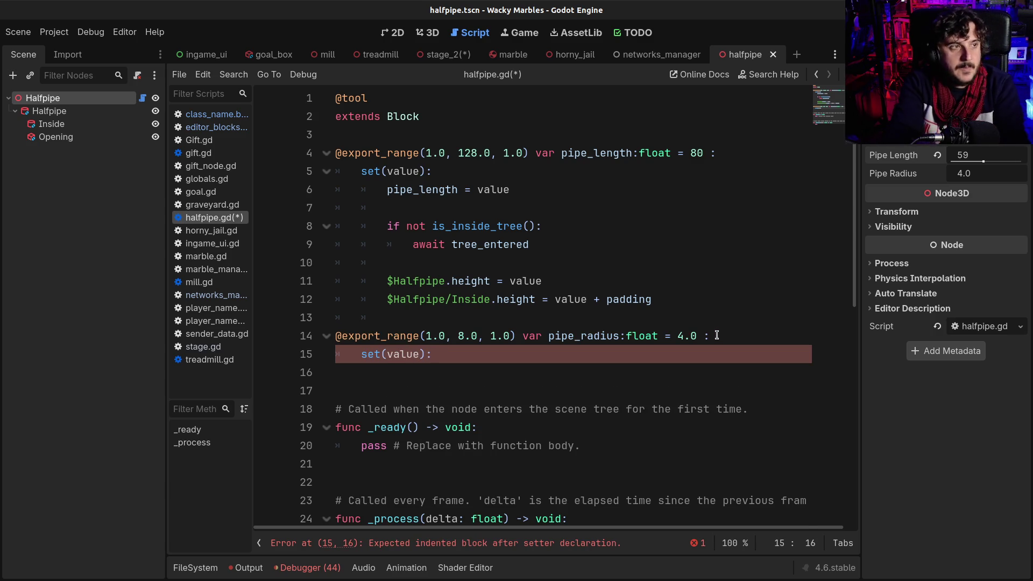
- Add a pipe_radius = value assignment to the pipe_radius setter
key("Return")
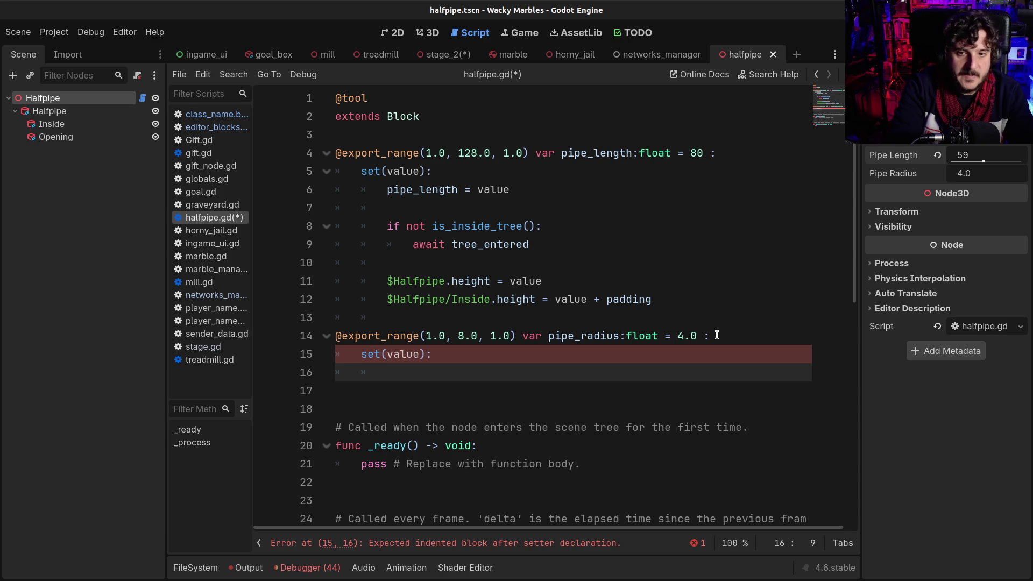
type("p")
key("Down")
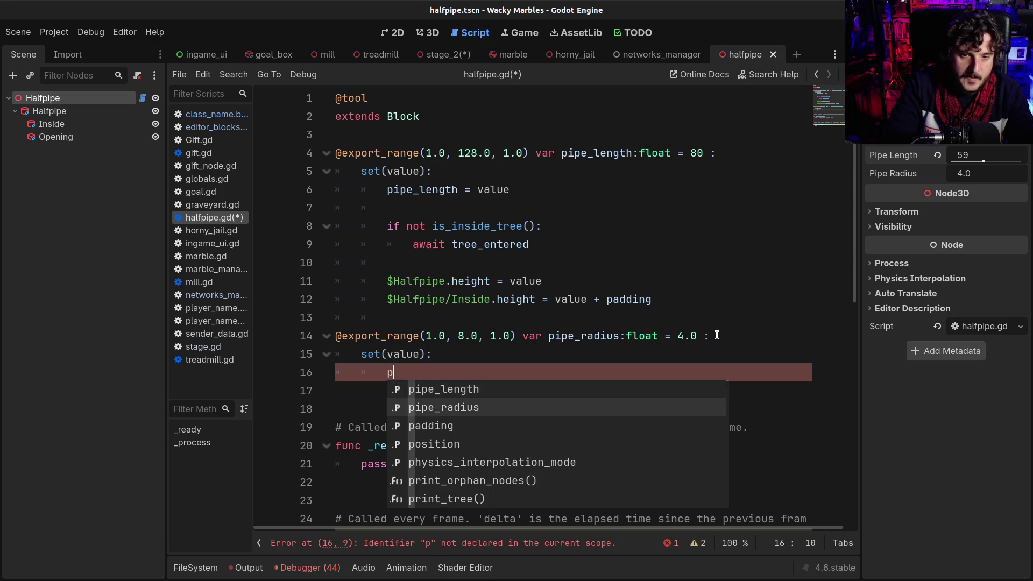
key("Return")
type("= value")
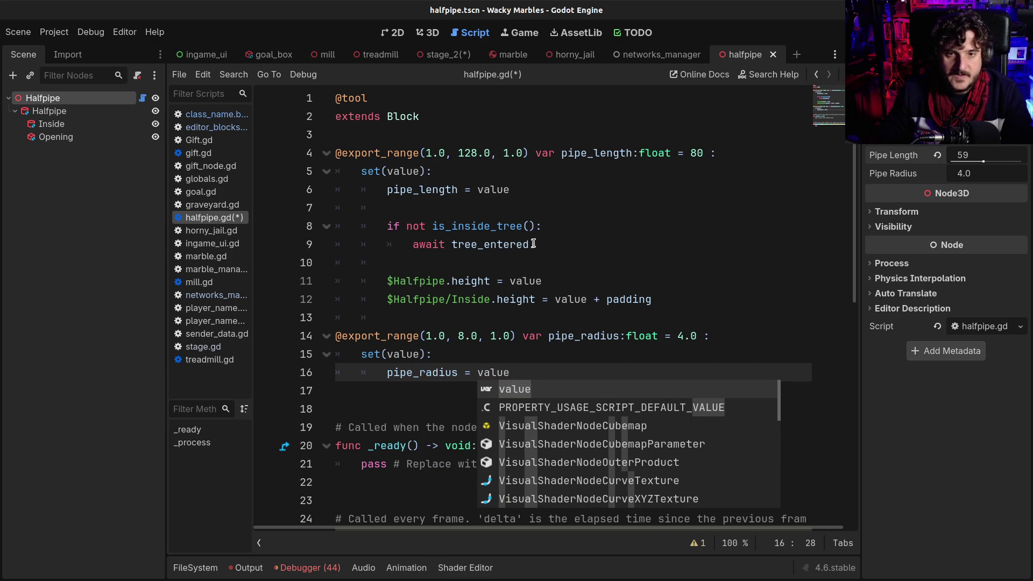
- Copy the inside-tree check lines 8–9 into the setter below the assignment
left_click_drag(530, 244, 261, 221)
key("ctrl+c")
left_click(526, 373)
key("Return")
key("shift+Home")
key("ctrl+v")
- Add blank lines after the assignment and the await line, then select lines 11–12
key("Up")
key("Up")
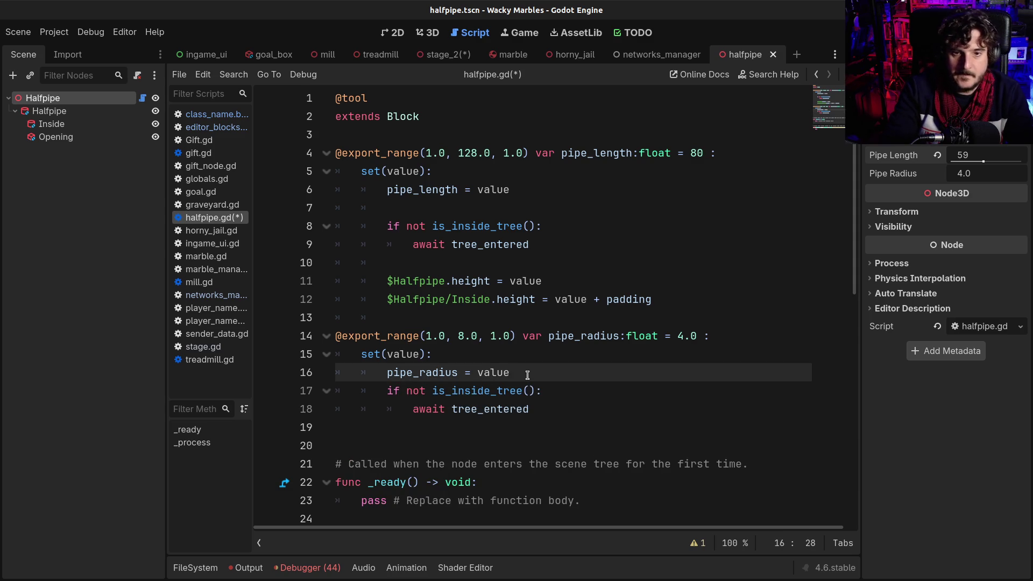
key("Return")
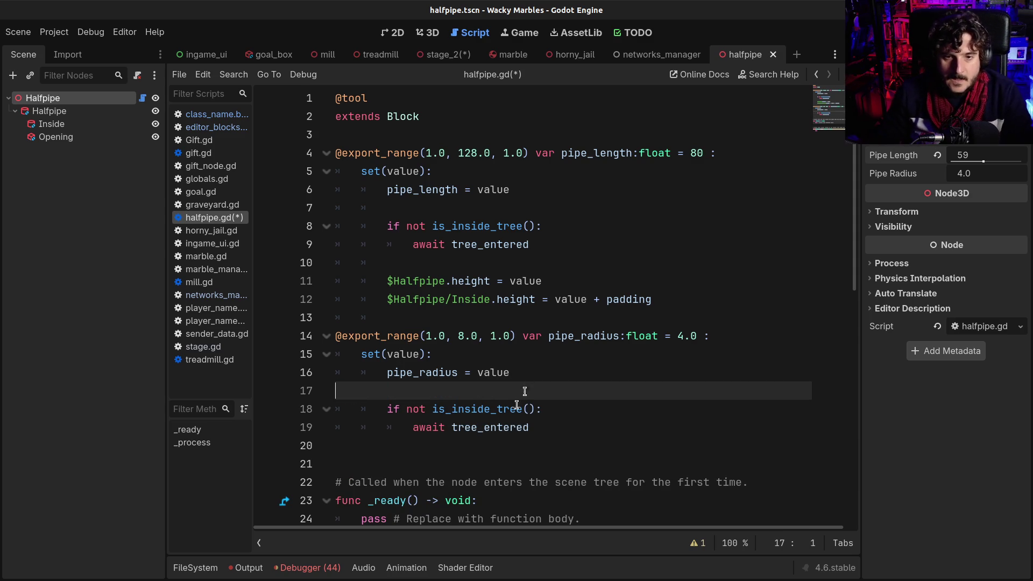
left_click(538, 428)
key("Return")
key("Return")
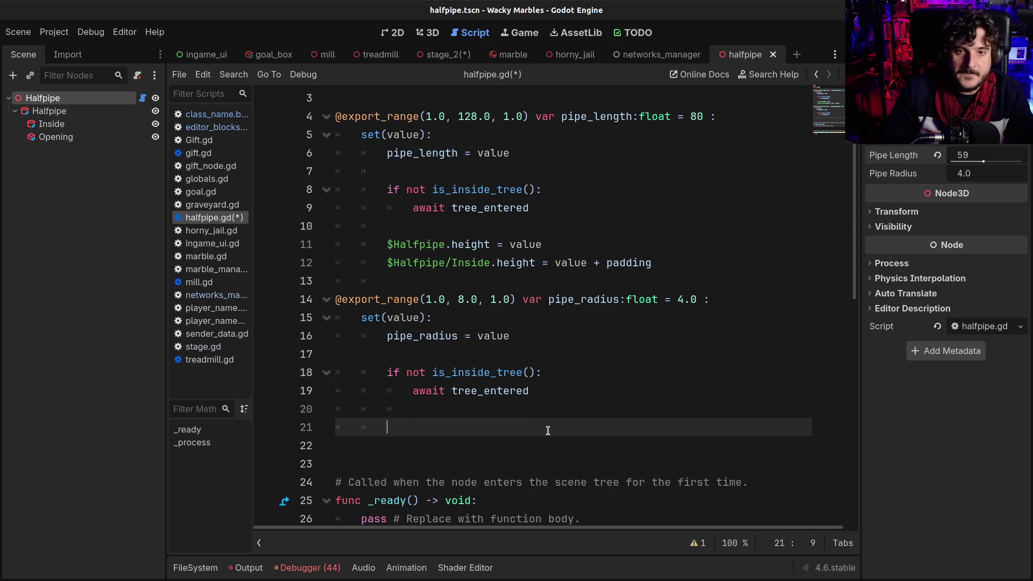
left_click(388, 244)
mouse_move(388, 243)
left_mouse_down()
mouse_move(664, 243)
mouse_move(667, 262)
left_mouse_up()
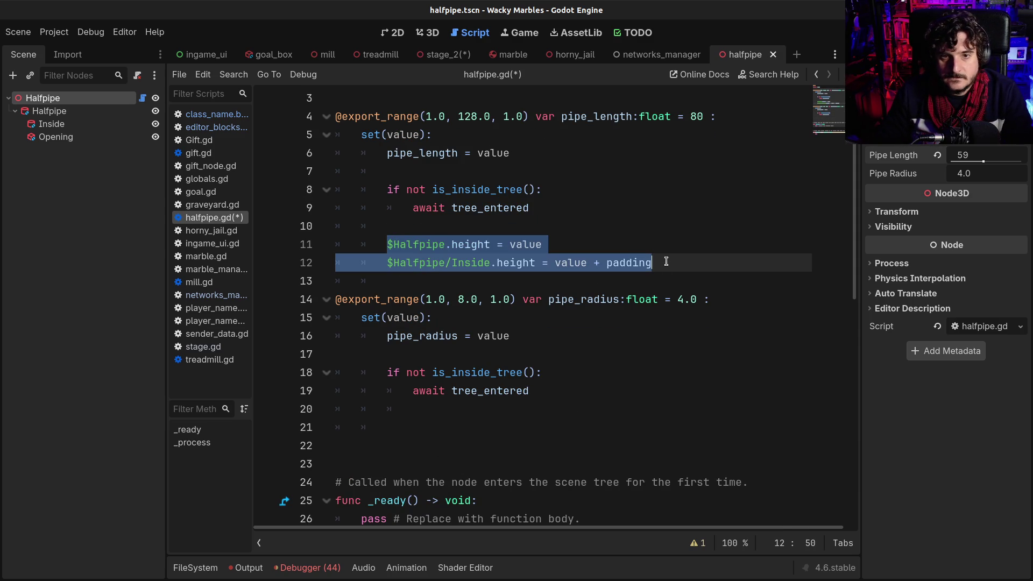
- Review the Opening, Inside and Halfpipe nodes' sizes, radii and positions in the Inspector
left_click(48, 137)
left_click(48, 123)
left_click(41, 111)
left_click(43, 125)
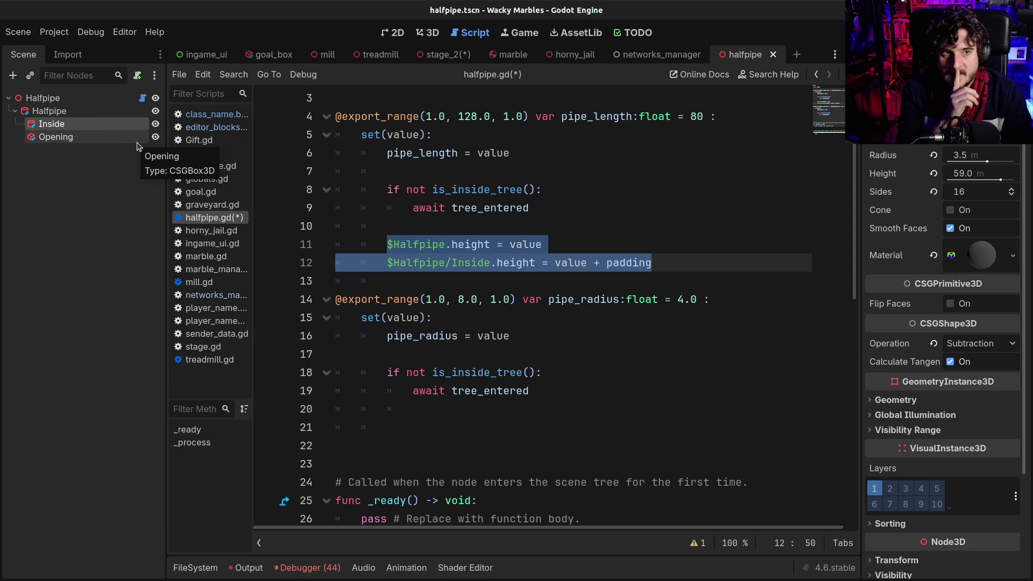
left_click(54, 137)
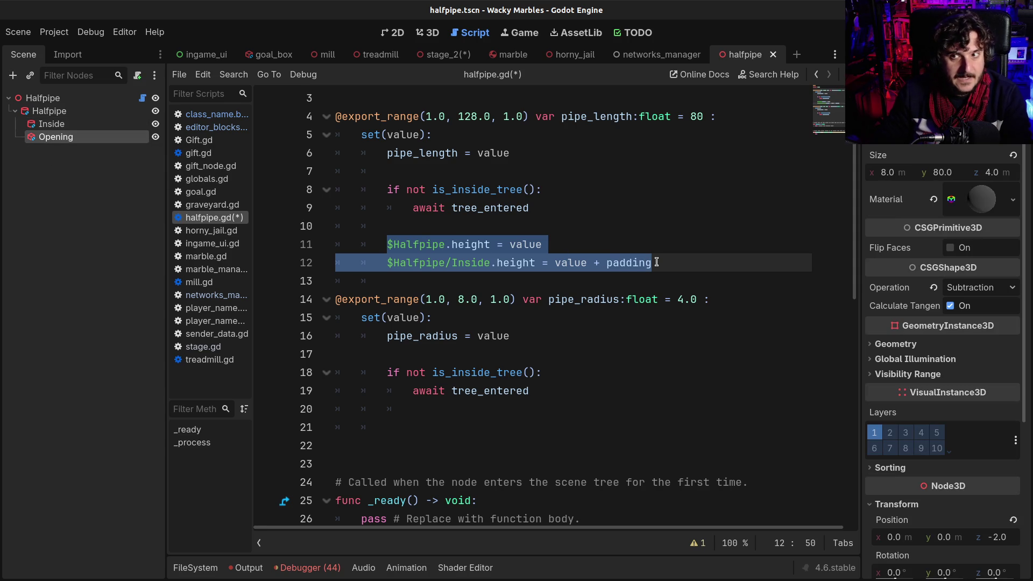
- Recheck the Inside cylinder's radius, then add a new indented line after setter line 21
left_click(546, 391)
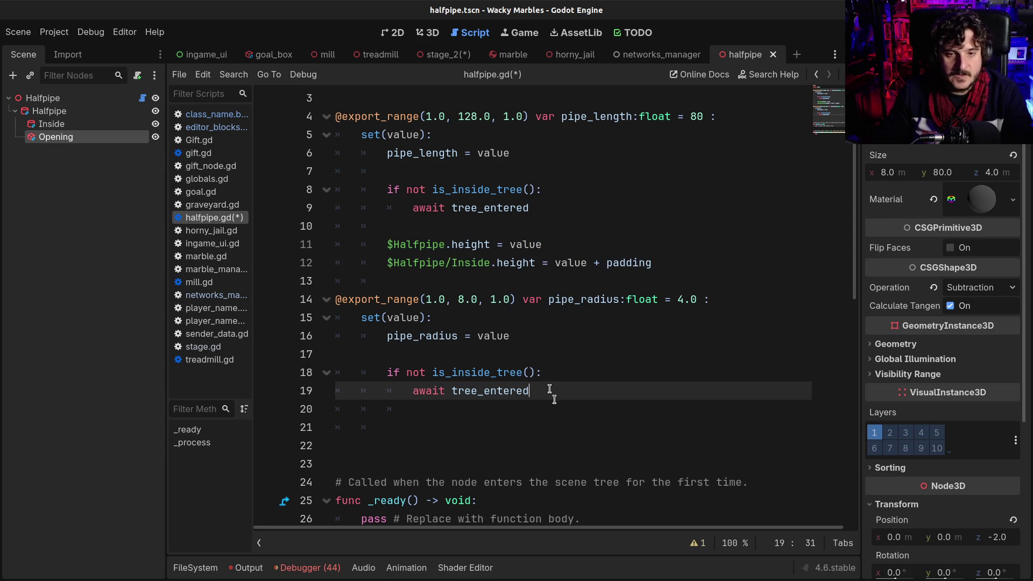
left_click(522, 421)
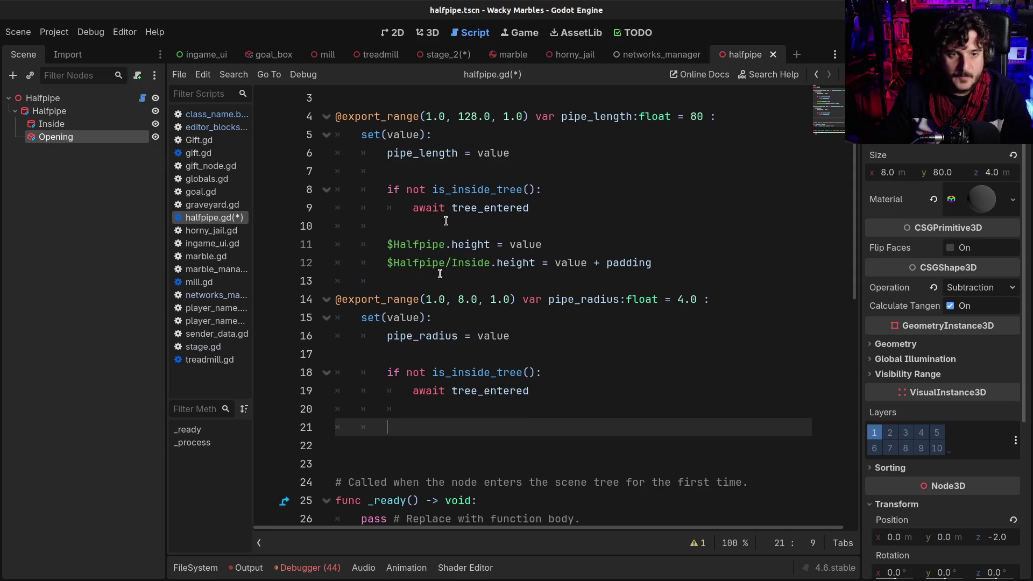
mouse_move(445, 329)
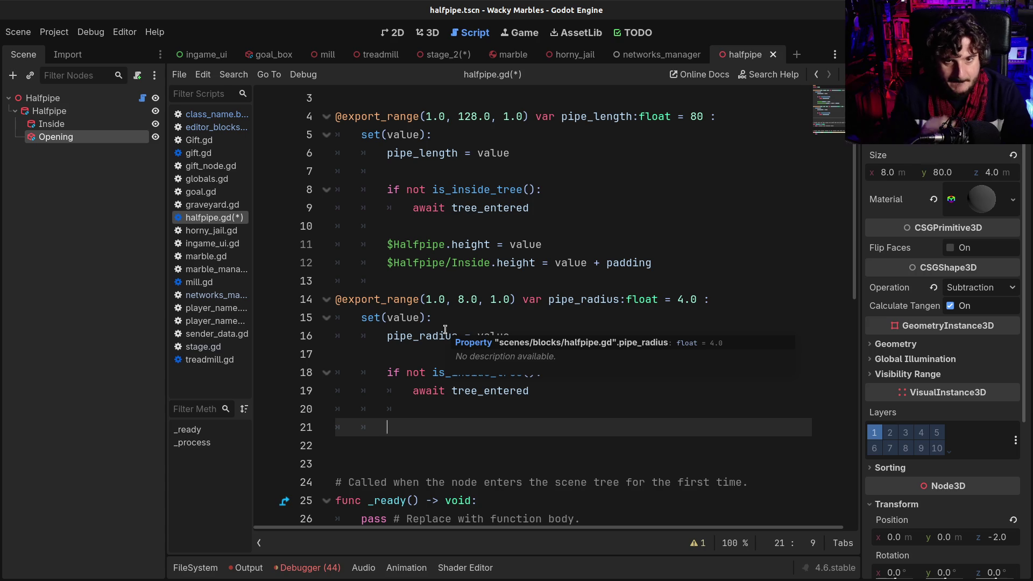
scroll(445, 329, "down", 2)
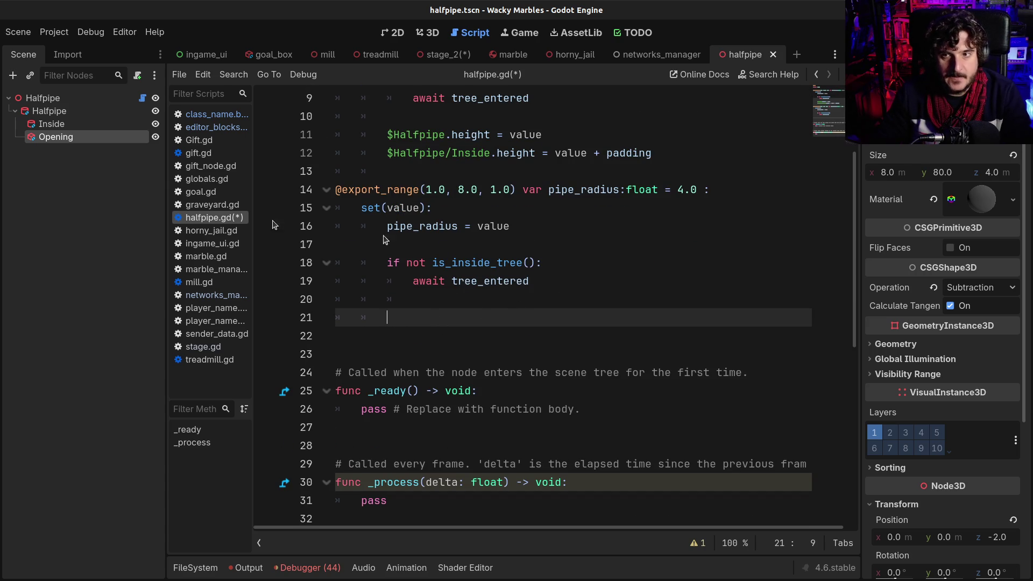
left_click(38, 125)
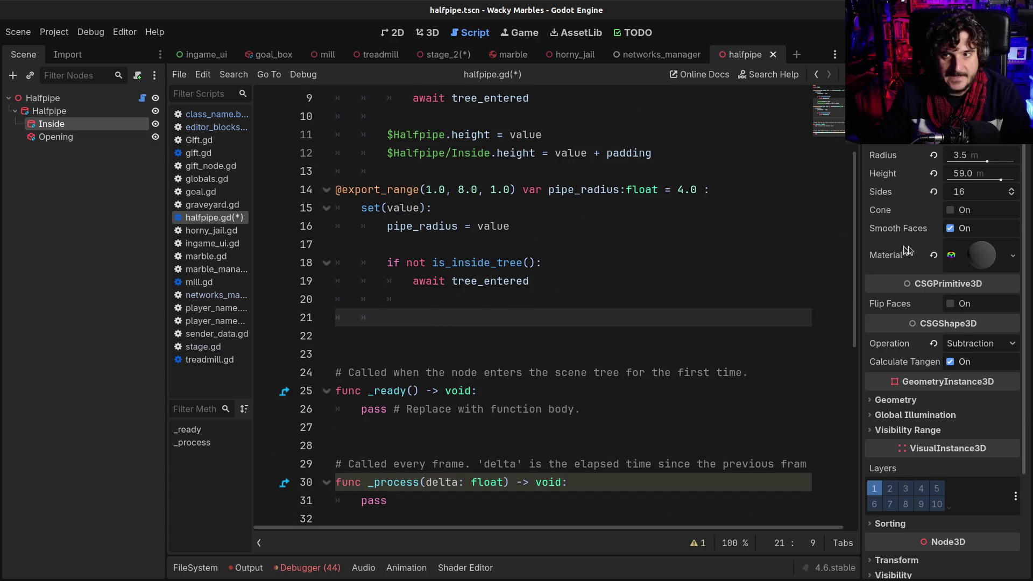
scroll(476, 249, "up", 2)
key("Up")
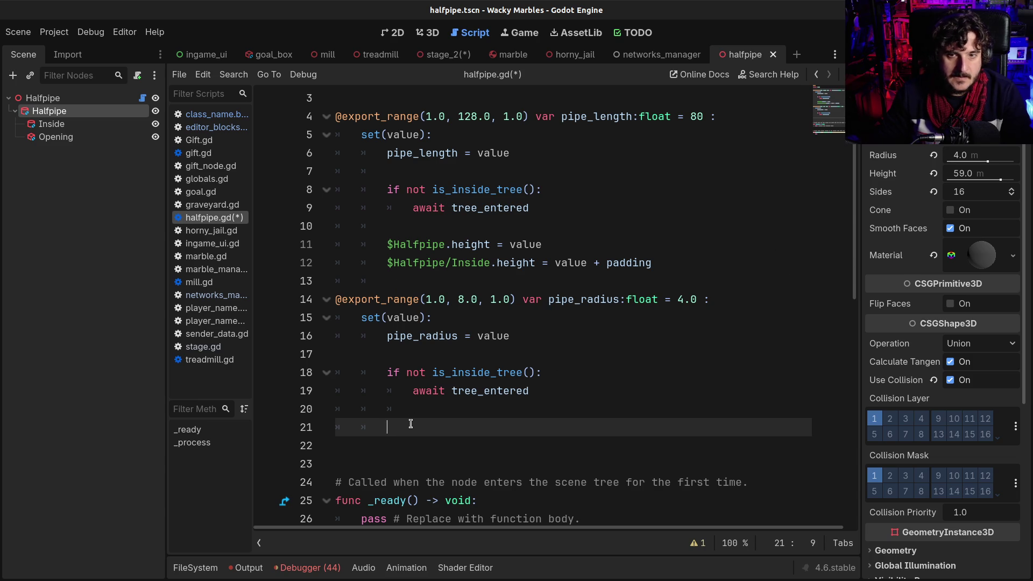
key("Return")
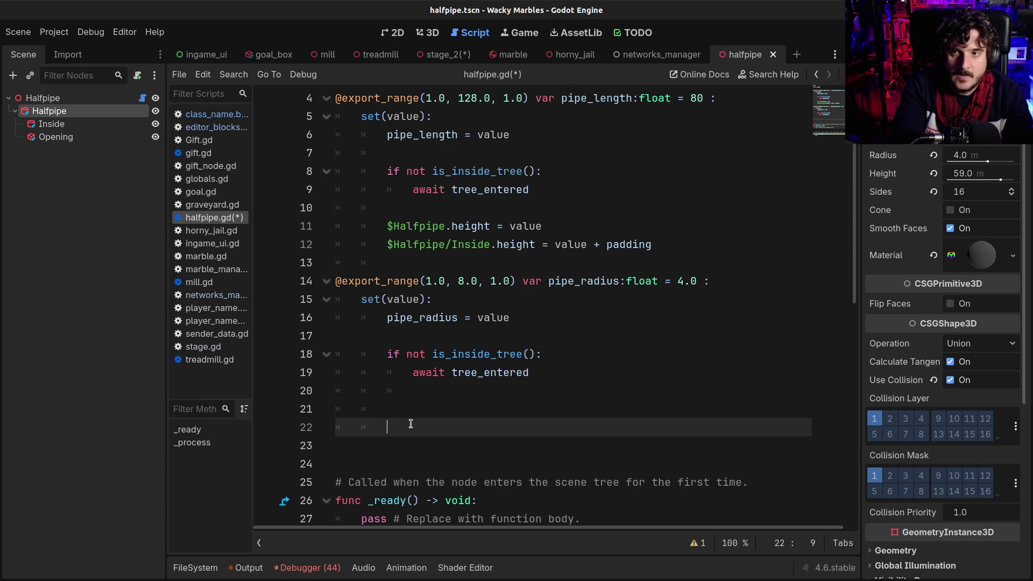
- Write $Halfpipe.radius = value and $Halfpipe/Inside.radius = value - padding, then save the script
type("$Halfpipe.")
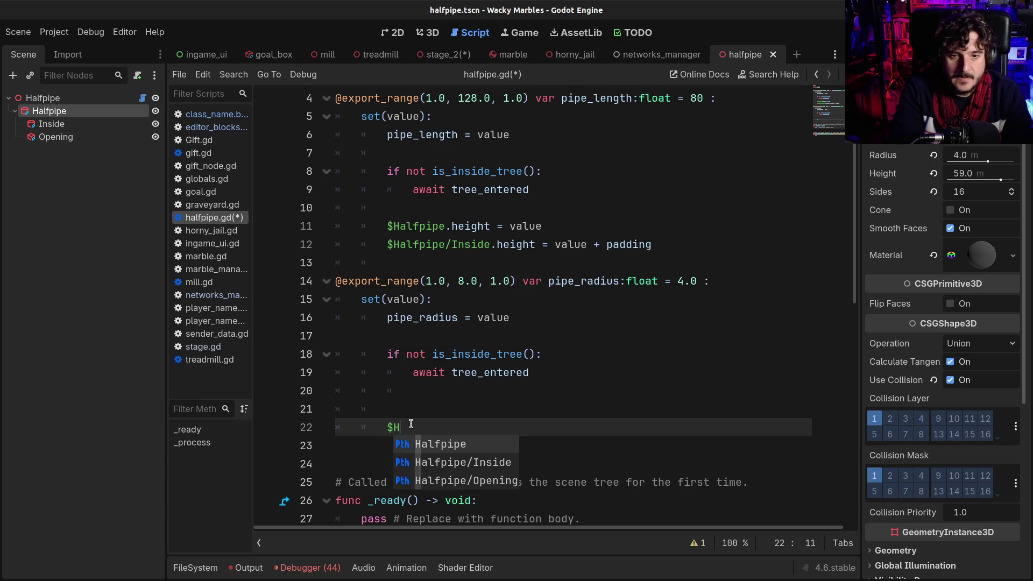
type("radius = val")
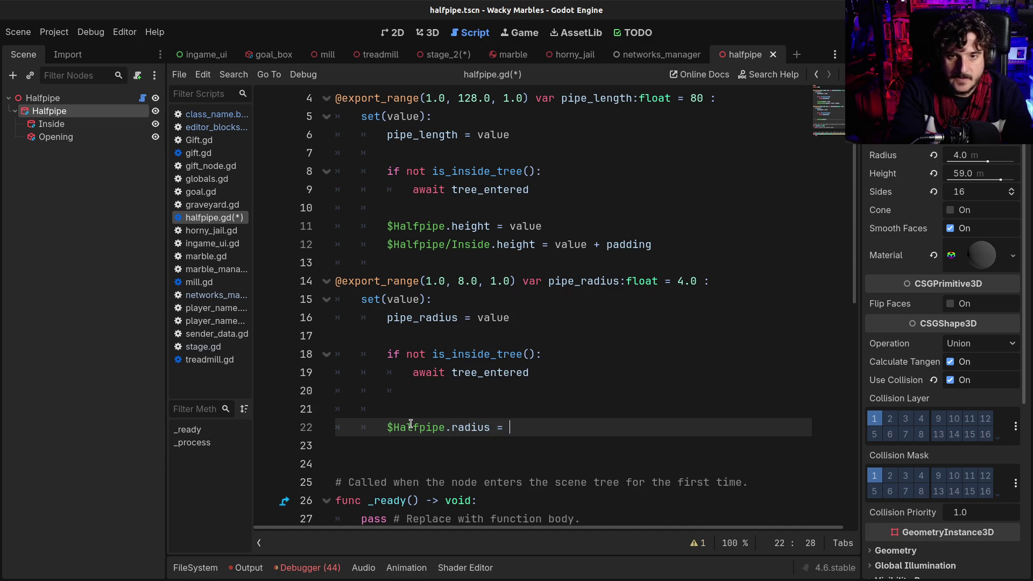
type("ue")
key("Return")
type("$H")
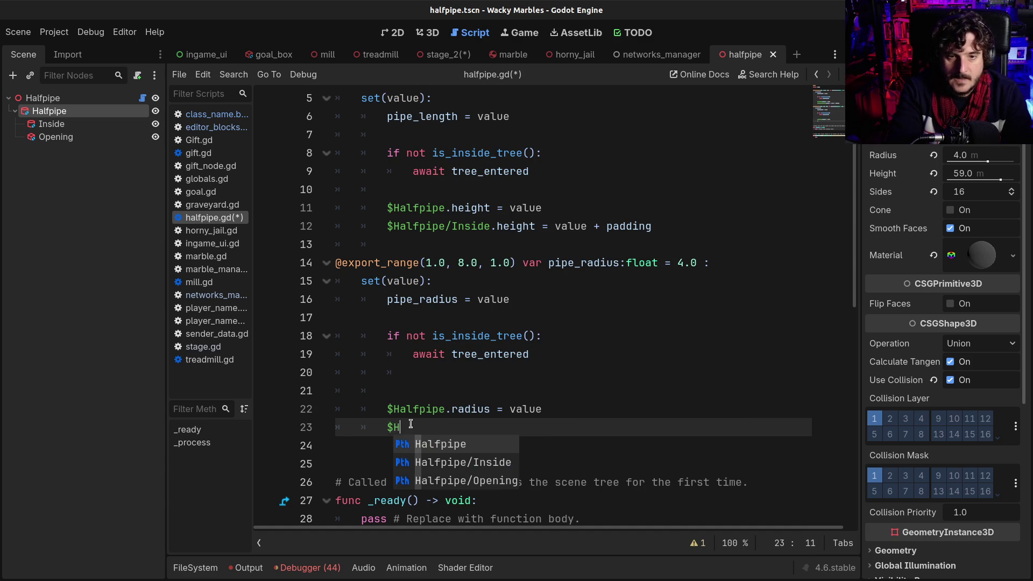
key("Down")
key("Return")
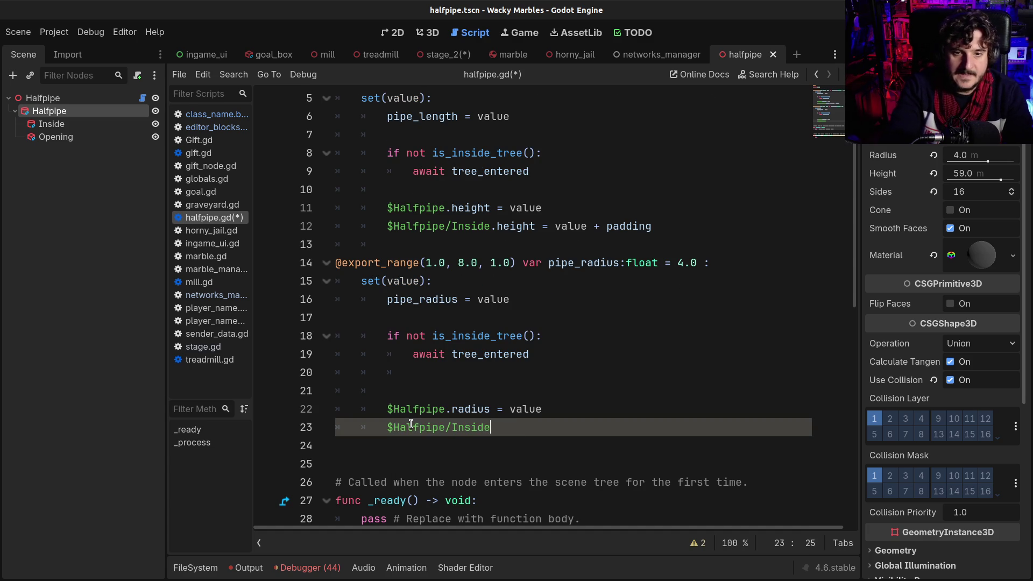
type("=)")
key("BackSpace")
key("BackSpace")
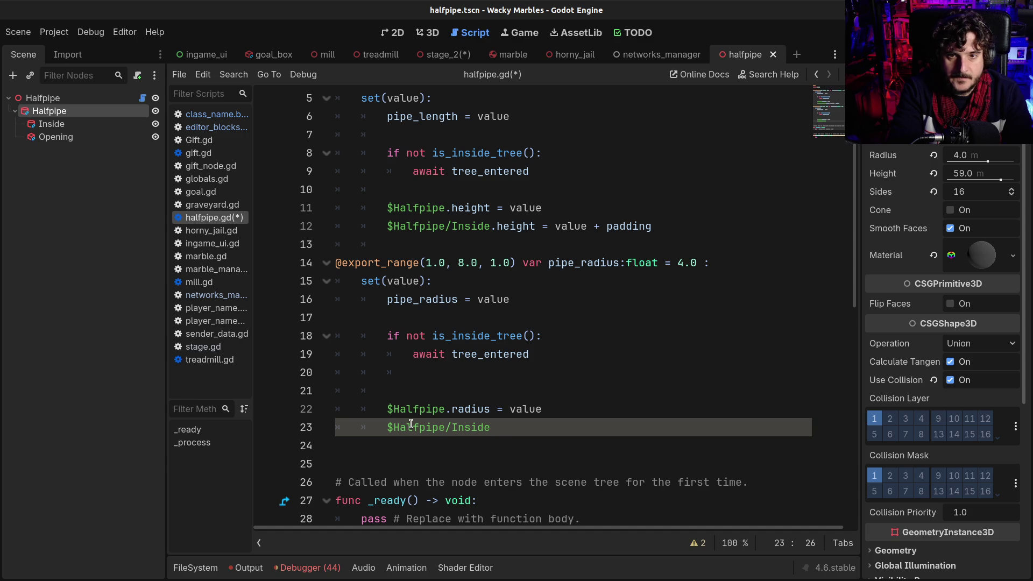
type(".r")
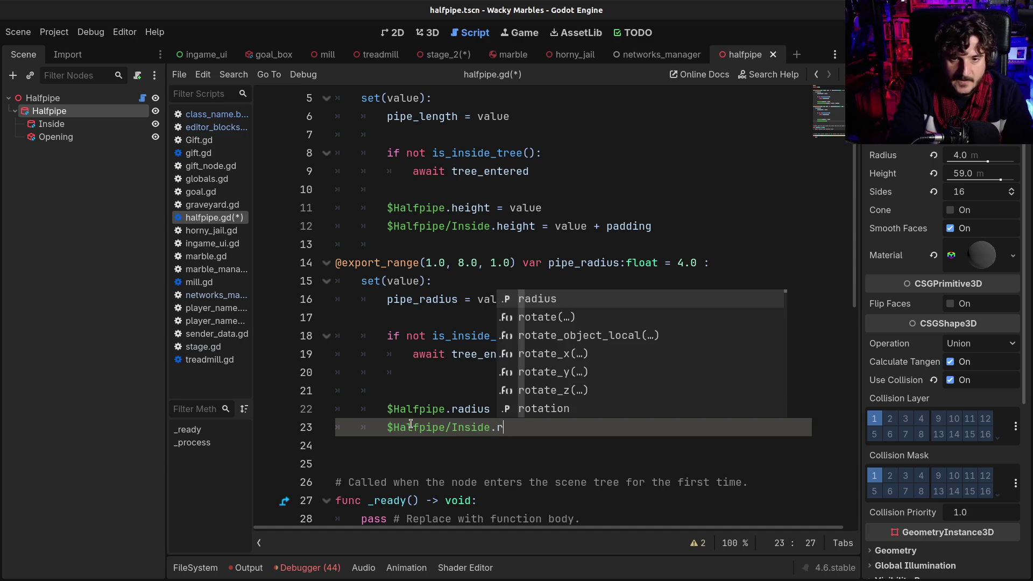
key("Return")
type("= value ")
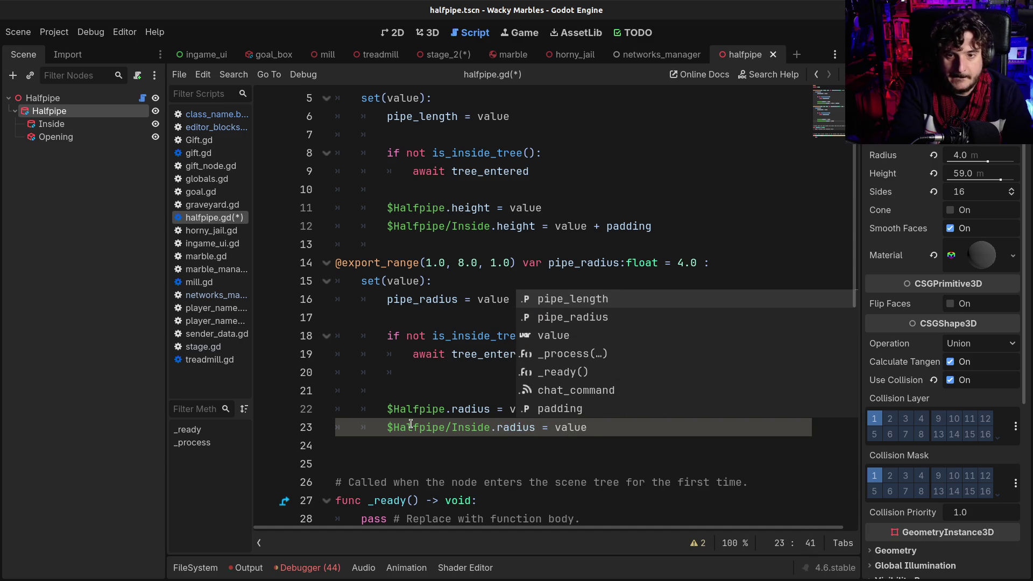
type("- padding")
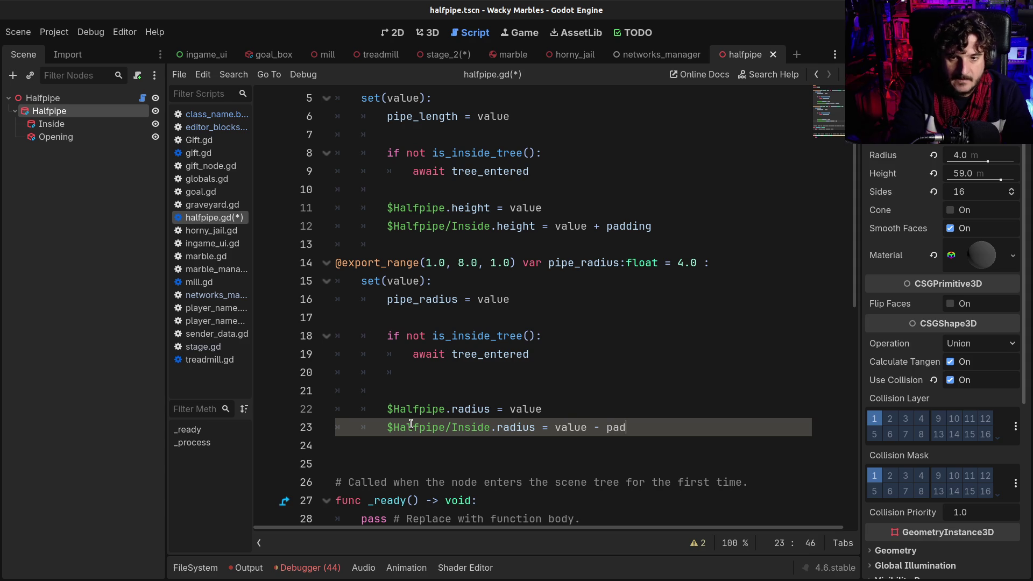
key("ctrl+s")
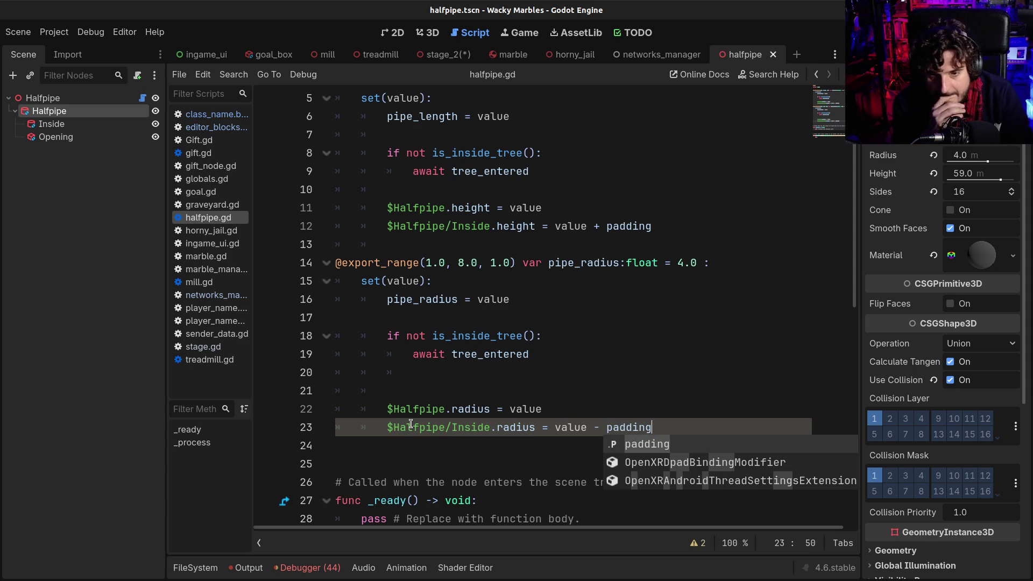
scroll(269, 344, "up", 1)
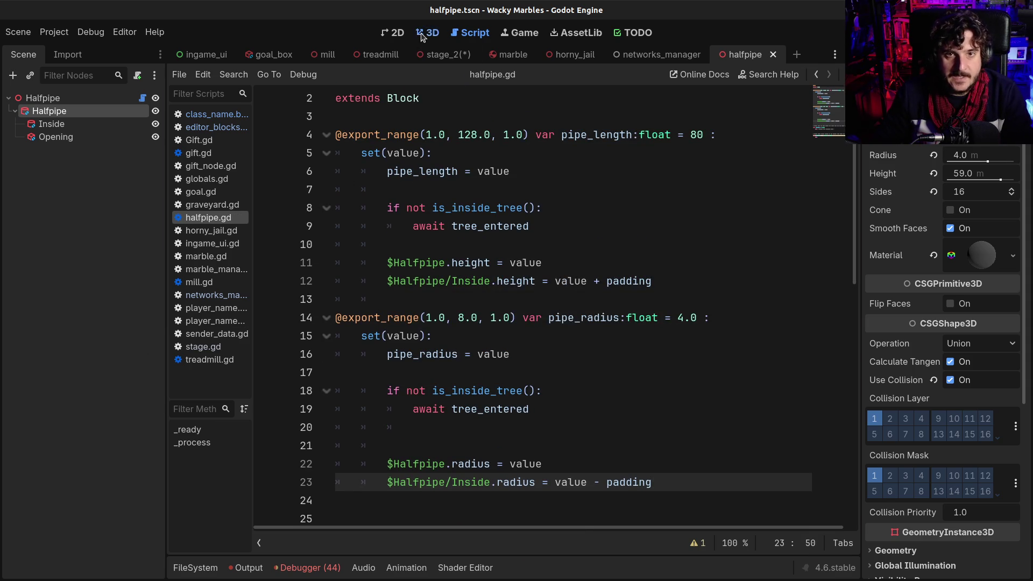
- In the 3D view, test the halfpipe height: 59.0 m, about 30 m, then 2.0 m
left_click(427, 33)
scroll(370, 410, "up", 2)
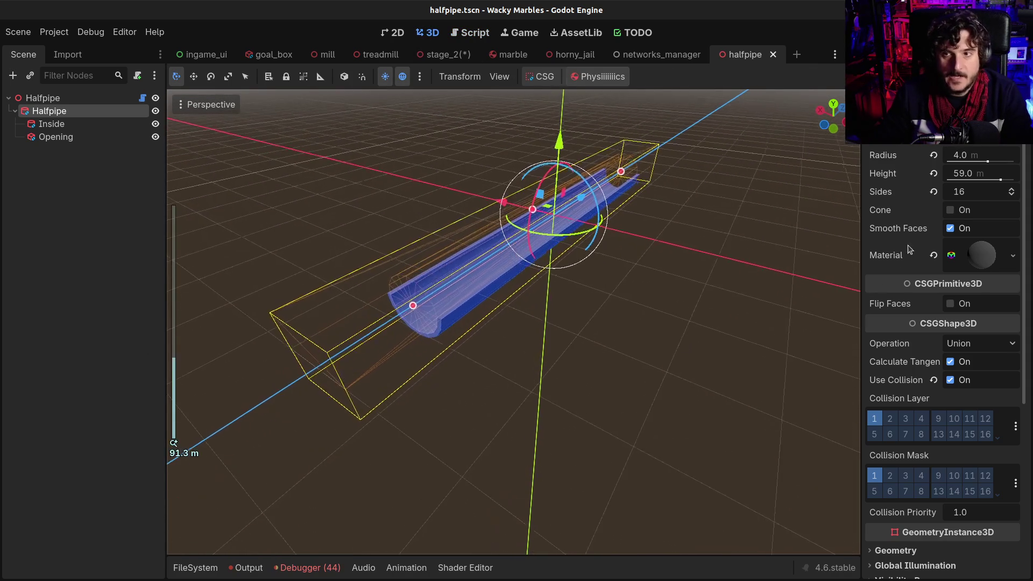
left_click(934, 174)
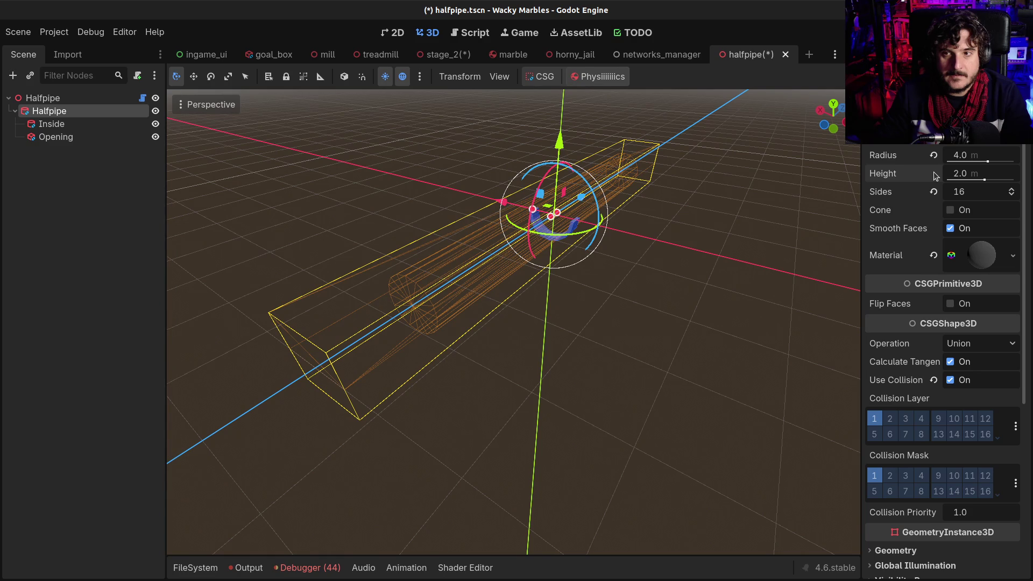
key("ctrl+z")
left_click_drag(1000, 182, 996, 180)
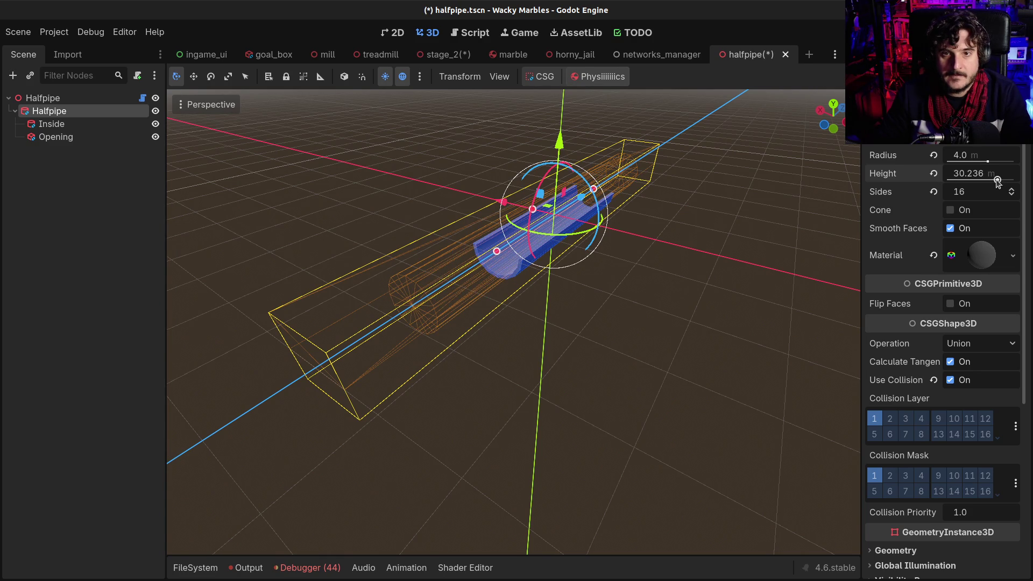
left_click(934, 174)
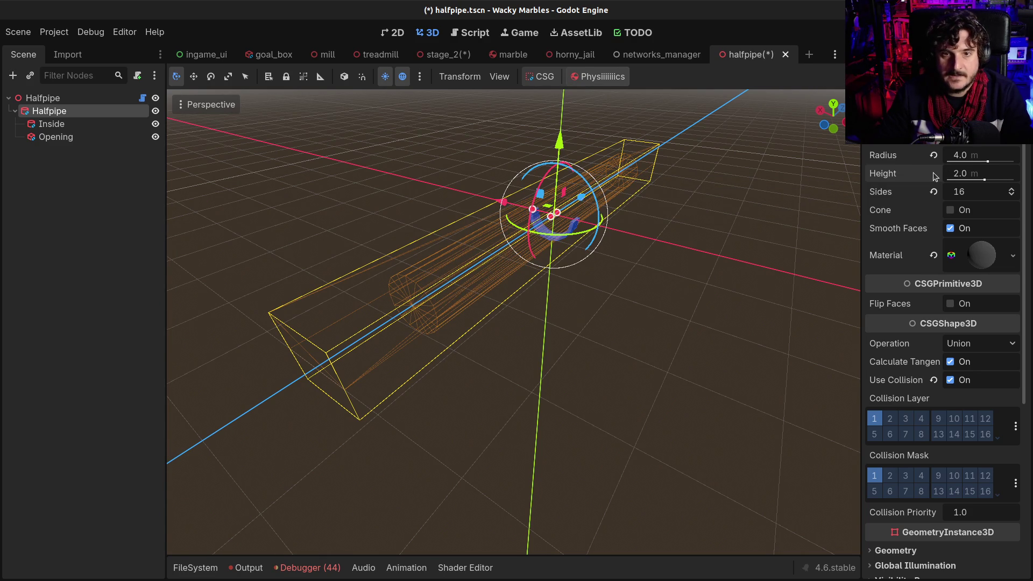
scroll(438, 259, "up", 5)
scroll(438, 259, "down", 5)
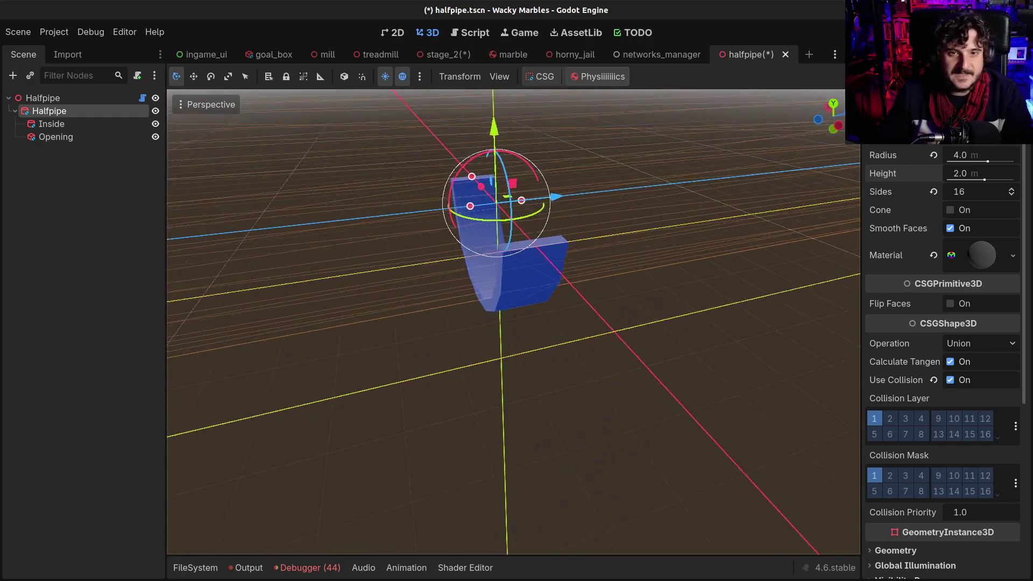
scroll(514, 322, "up", 5)
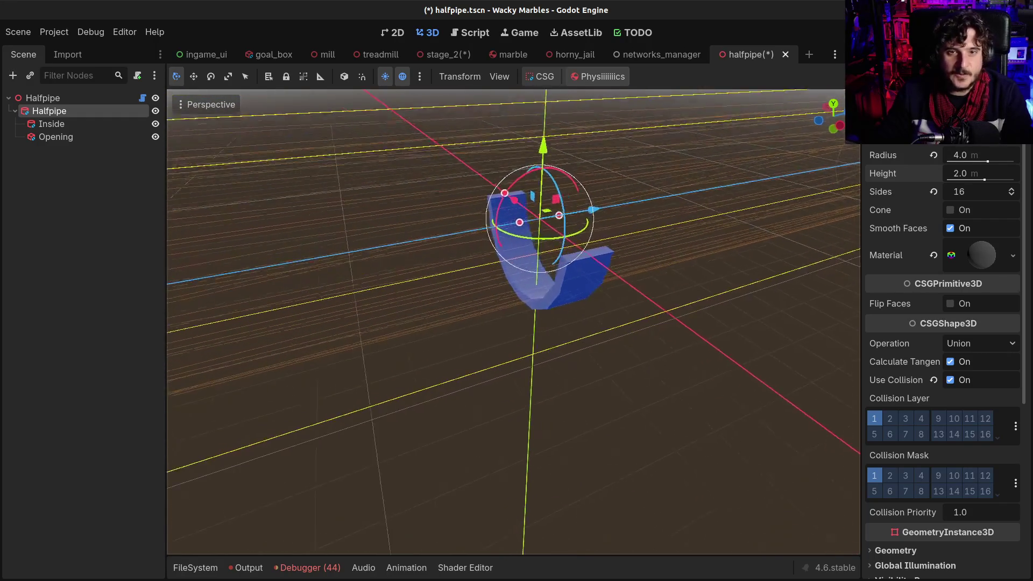
scroll(514, 322, "down", 5)
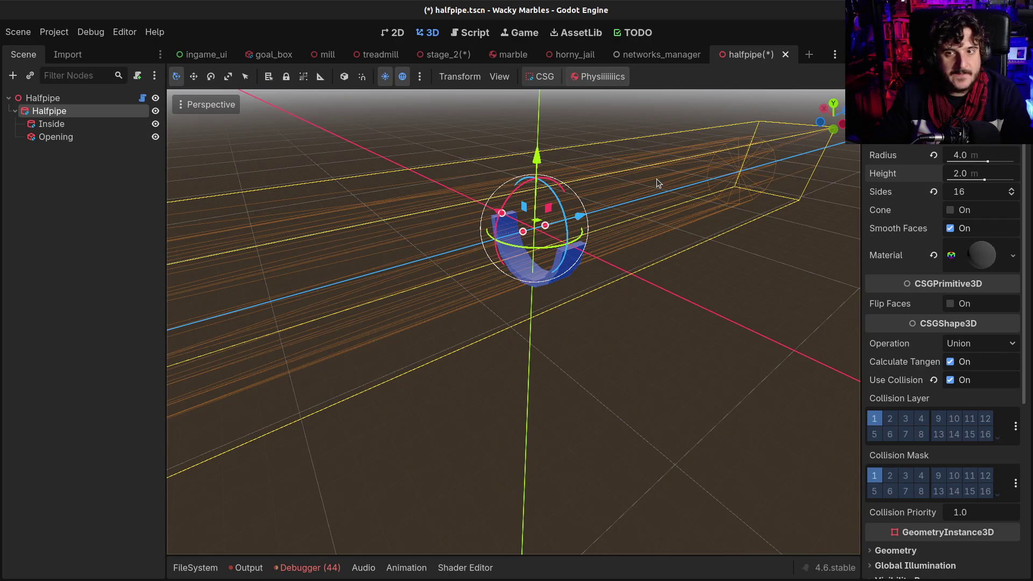
- Enlarge the child Halfpipe cylinder's radius to 6.246 m and show the debugger's Errors list
left_click(49, 126)
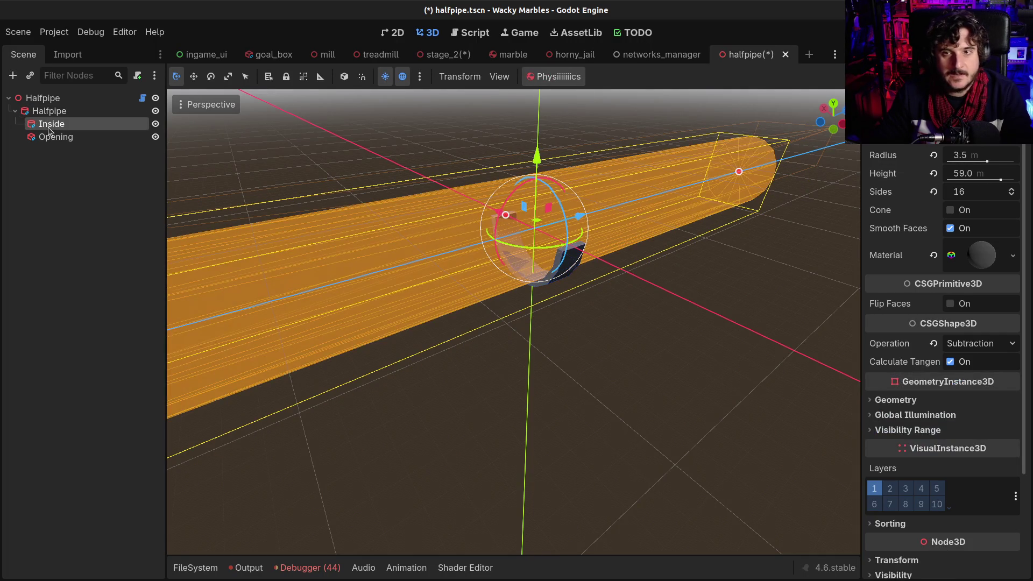
left_click(49, 112)
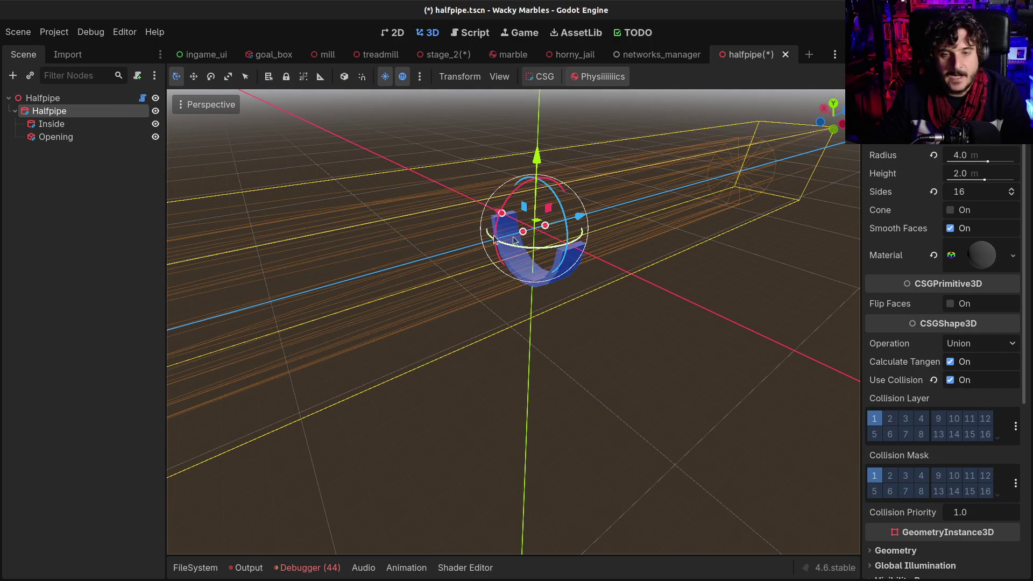
left_click_drag(988, 161, 990, 164)
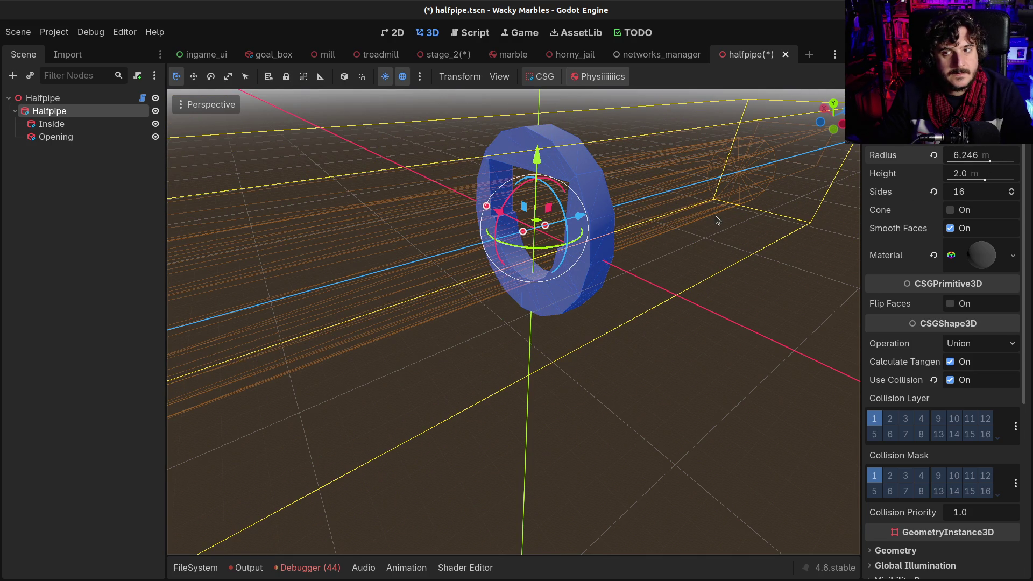
left_click(305, 565)
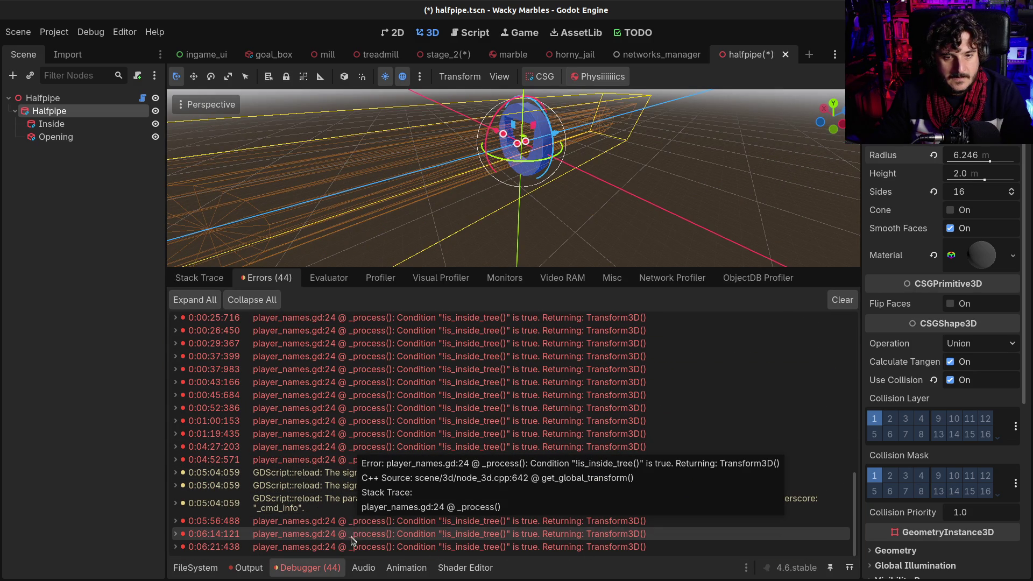
- Clear the logged errors, reset the Halfpipe radius to default, and save the scene
left_click(839, 300)
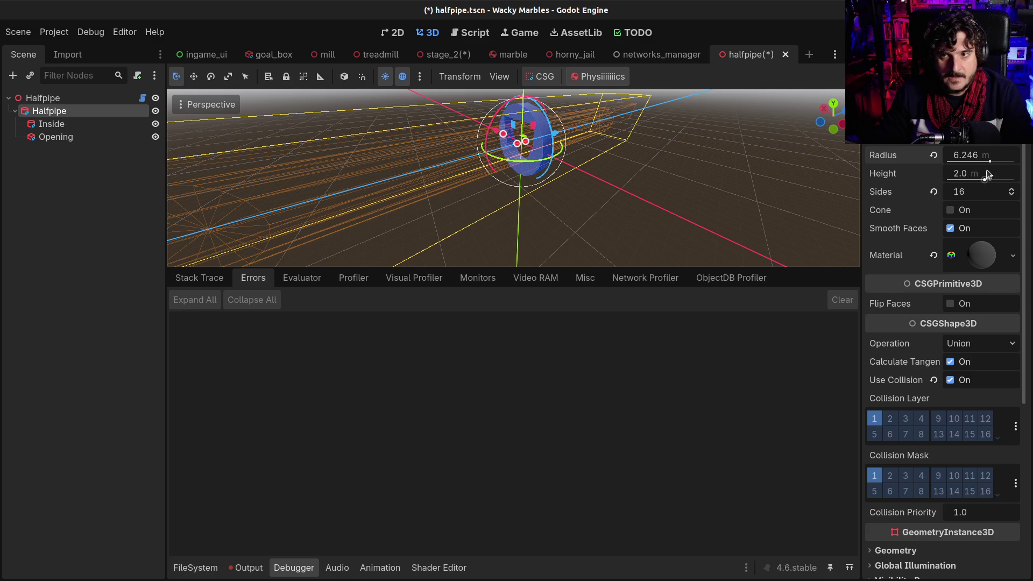
left_click_drag(989, 162, 983, 163)
left_click(933, 154)
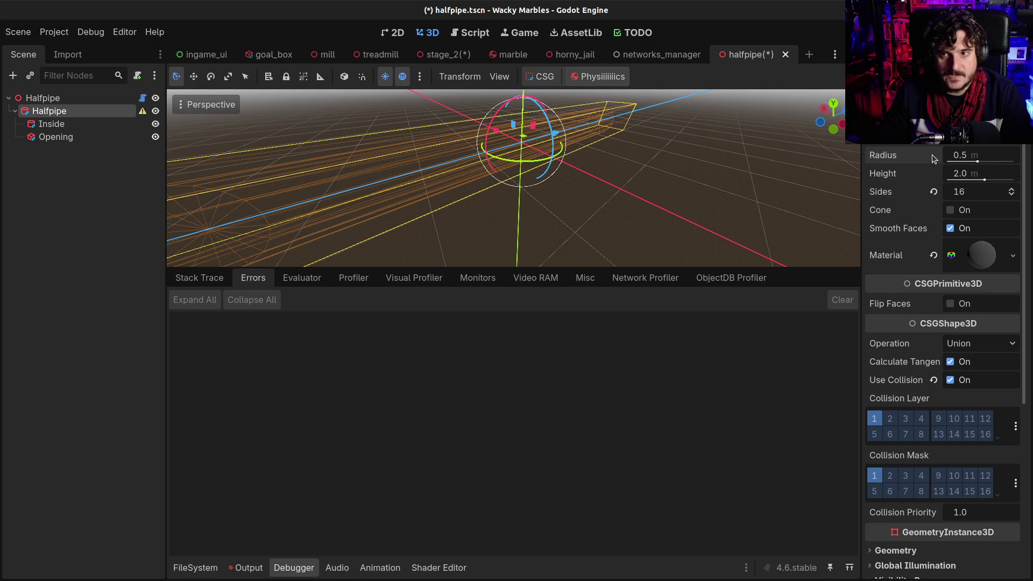
key("ctrl+s")
- Collapse the bottom panel, retest the Halfpipe radius, reset it to default, and save
left_click(188, 568)
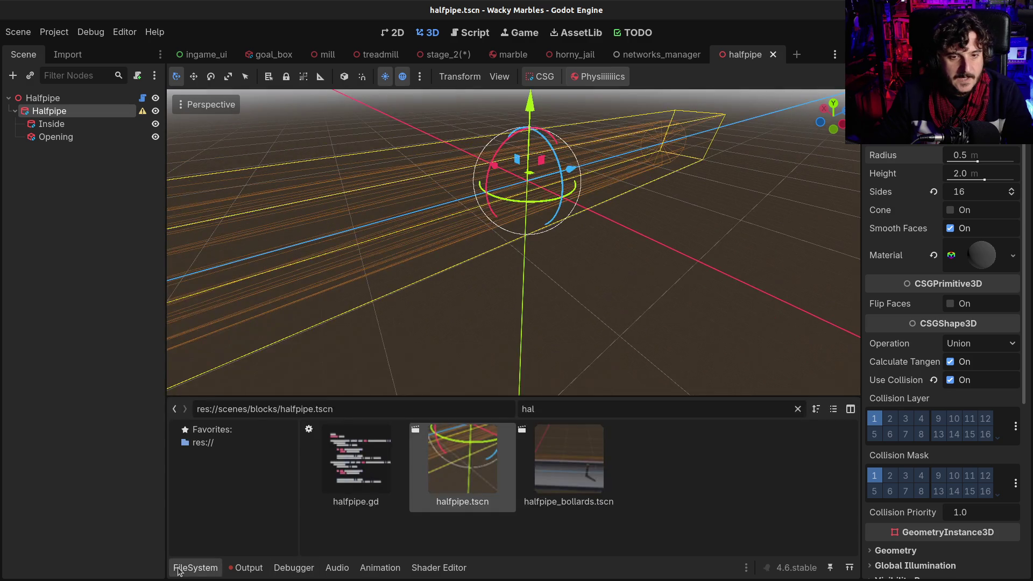
left_click(189, 567)
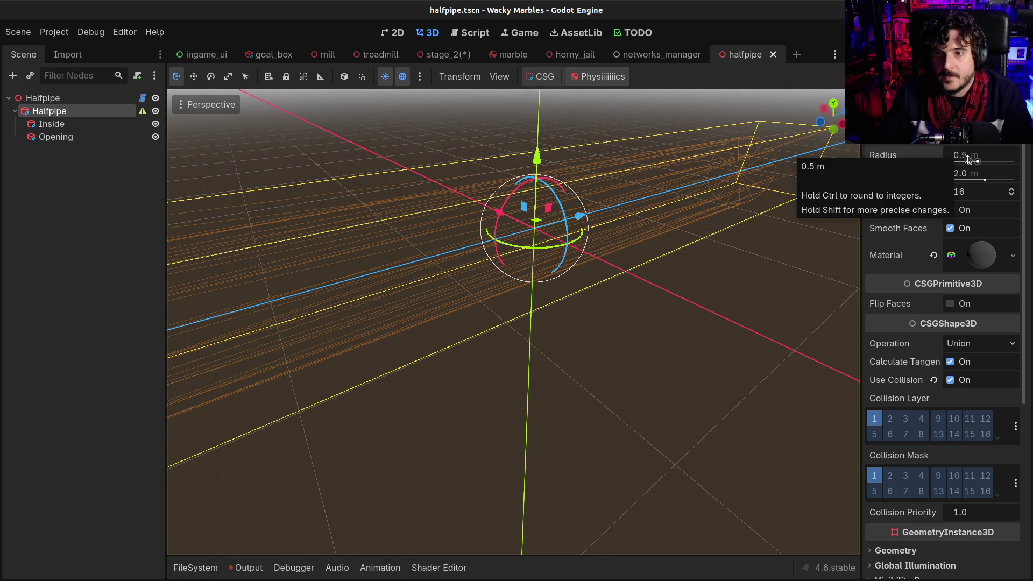
left_click_drag(977, 161, 987, 163)
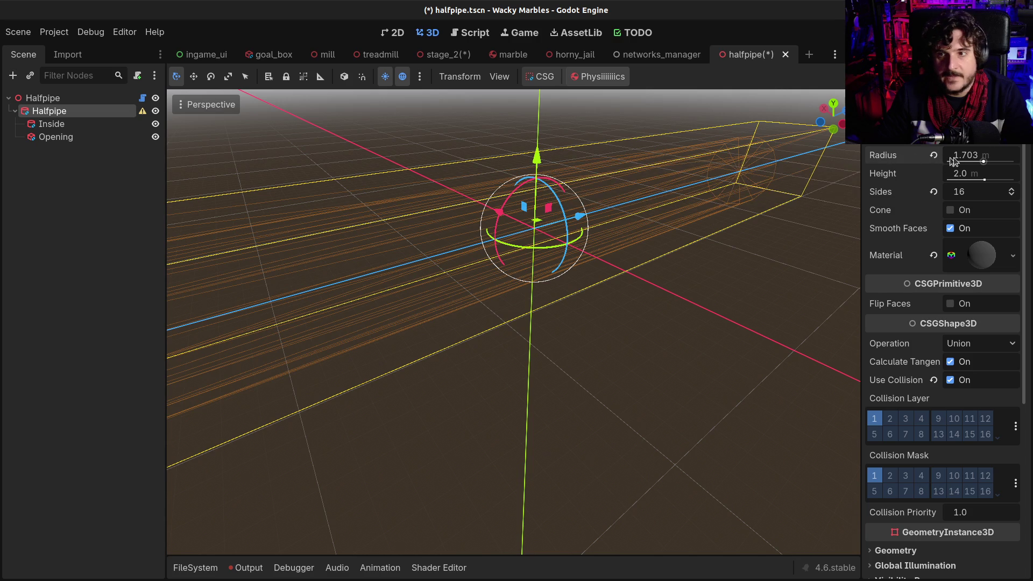
left_click_drag(979, 160, 941, 159)
left_click(933, 155)
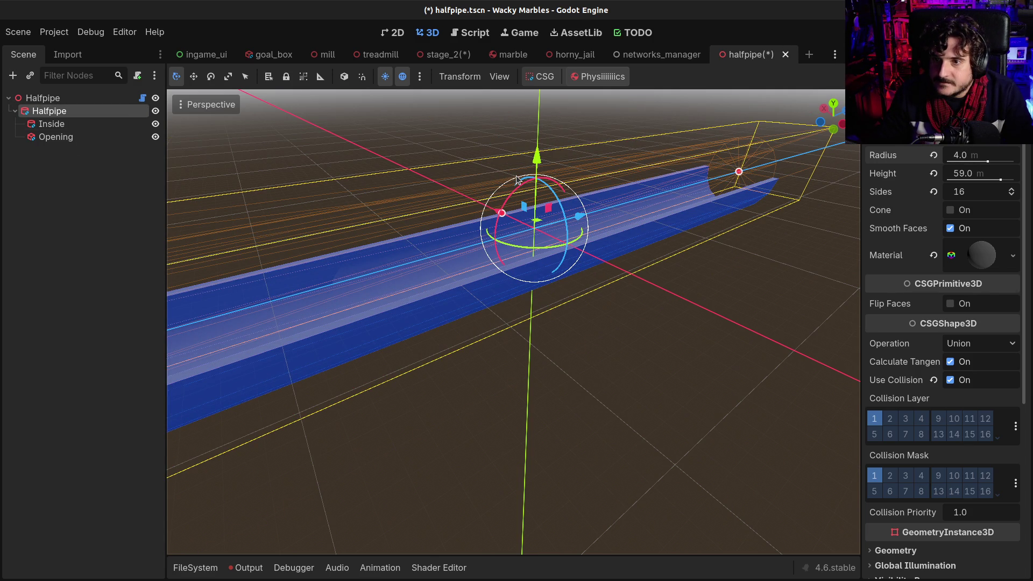
key("ctrl+s")
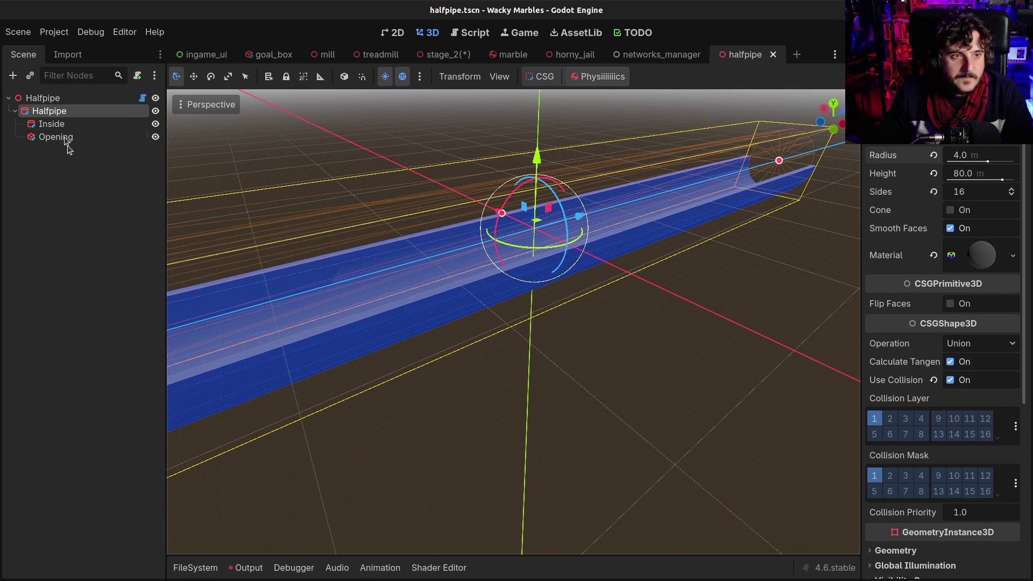
- Set the root Halfpipe to Pipe Radius 5 and Pipe Length 41, then read its empty-shape warning
left_click(54, 99)
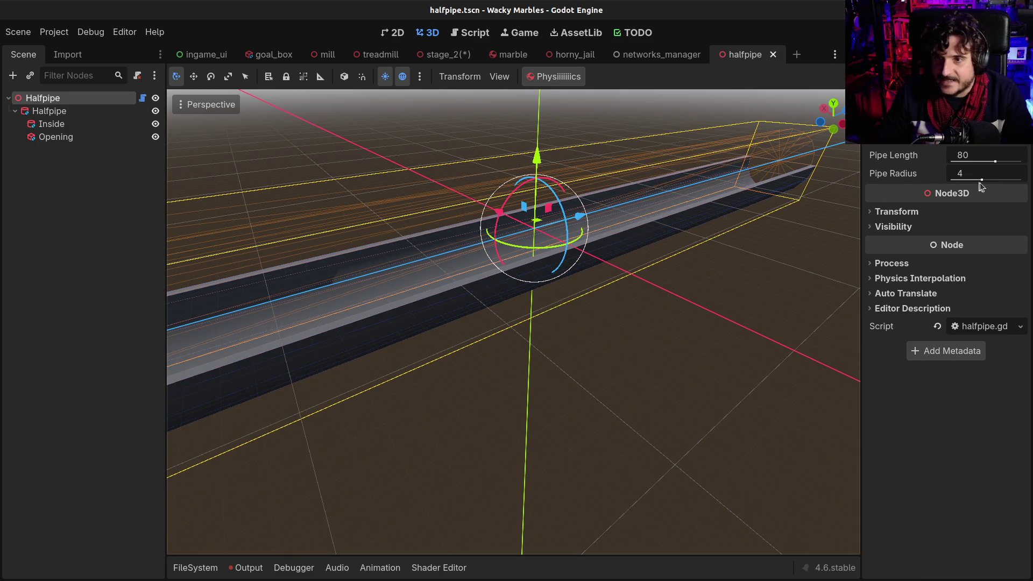
left_click_drag(983, 180, 990, 180)
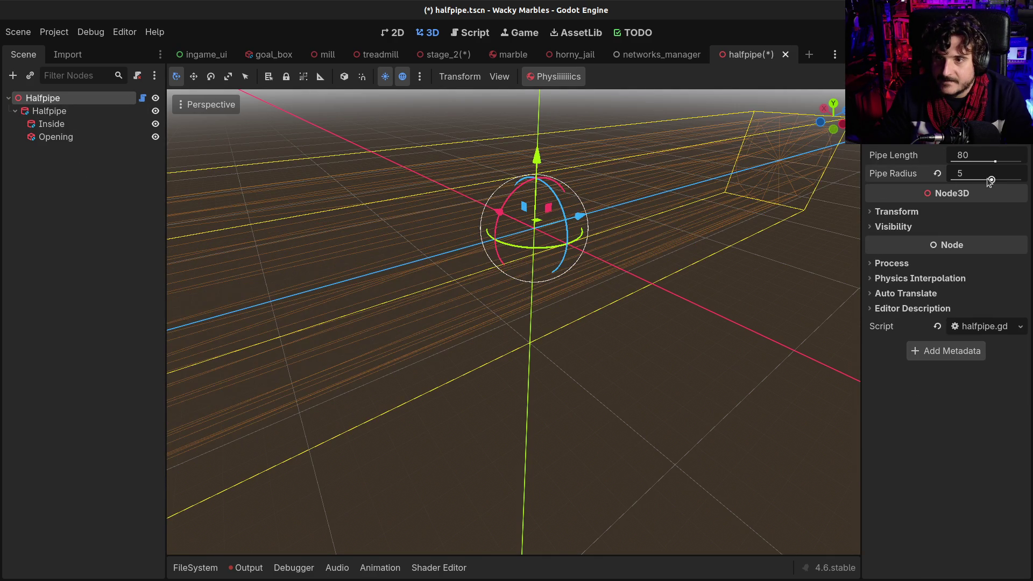
key("ctrl+z")
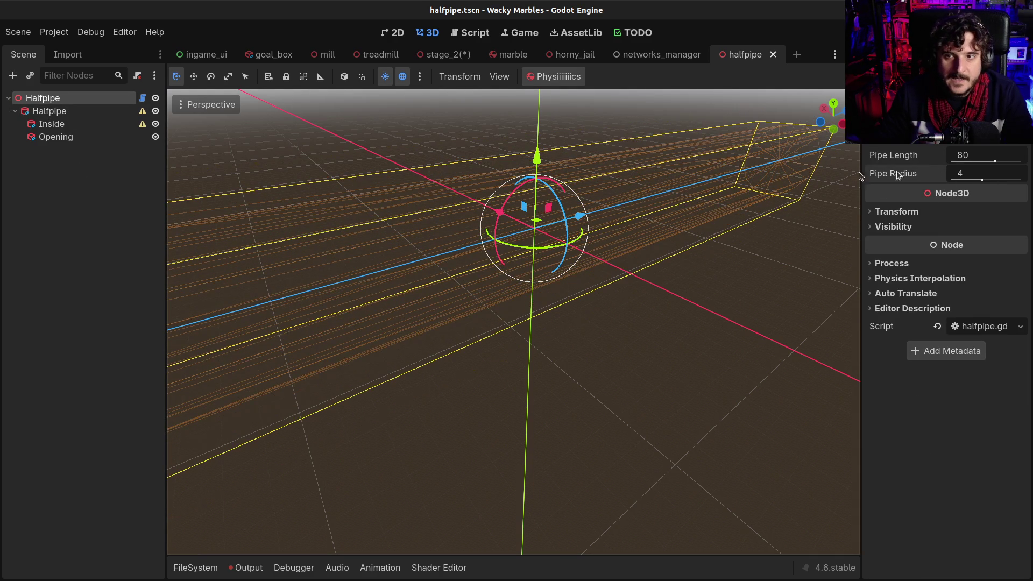
scroll(389, 338, "down", 4)
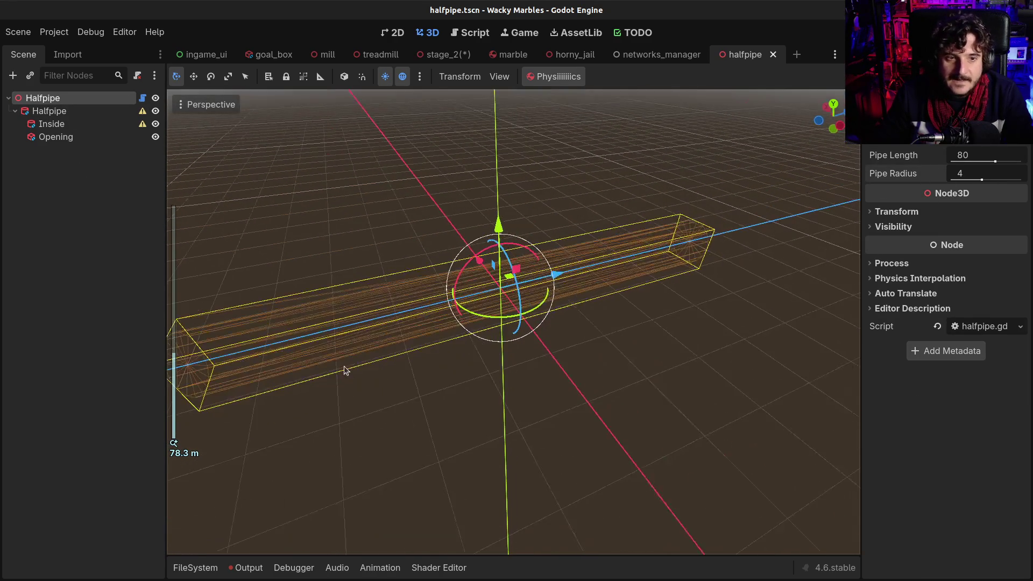
mouse_move(994, 161)
left_mouse_down()
mouse_move(960, 179)
mouse_move(992, 182)
left_mouse_up()
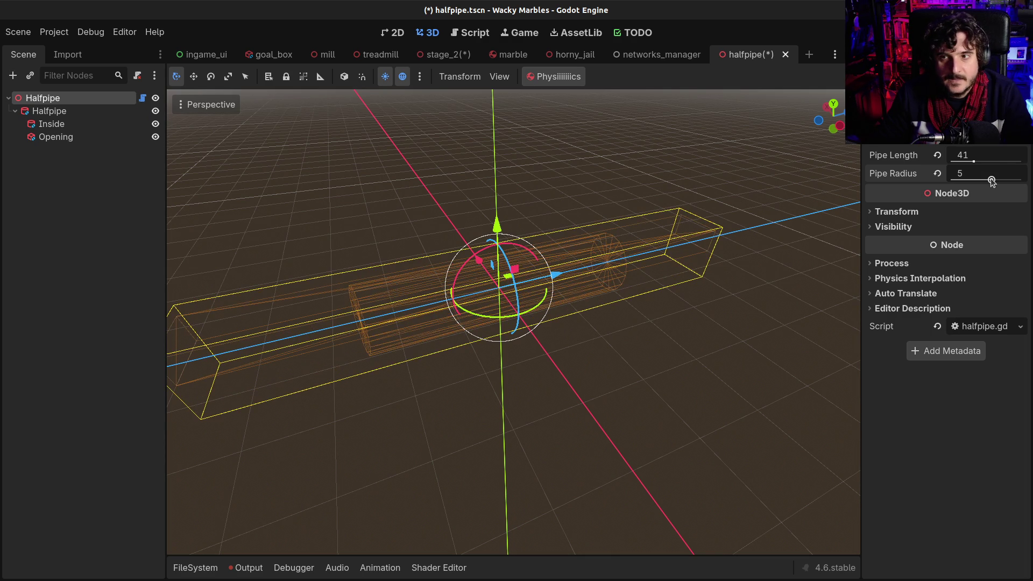
left_click(143, 111)
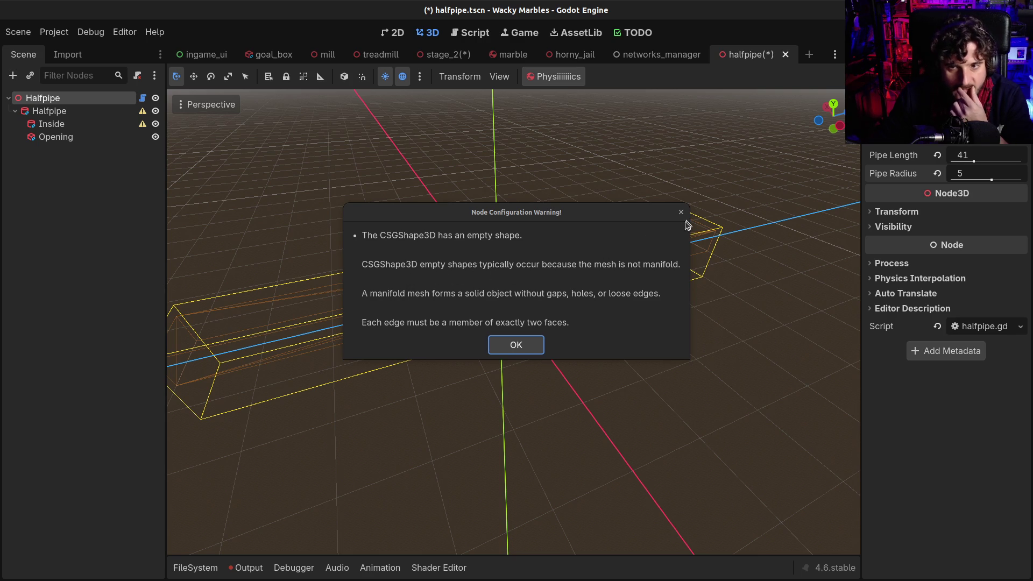
left_click(517, 344)
- Move the $Halfpipe/Inside.radius line above the $Halfpipe.radius line in halfpipe.gd and save
left_click(482, 33)
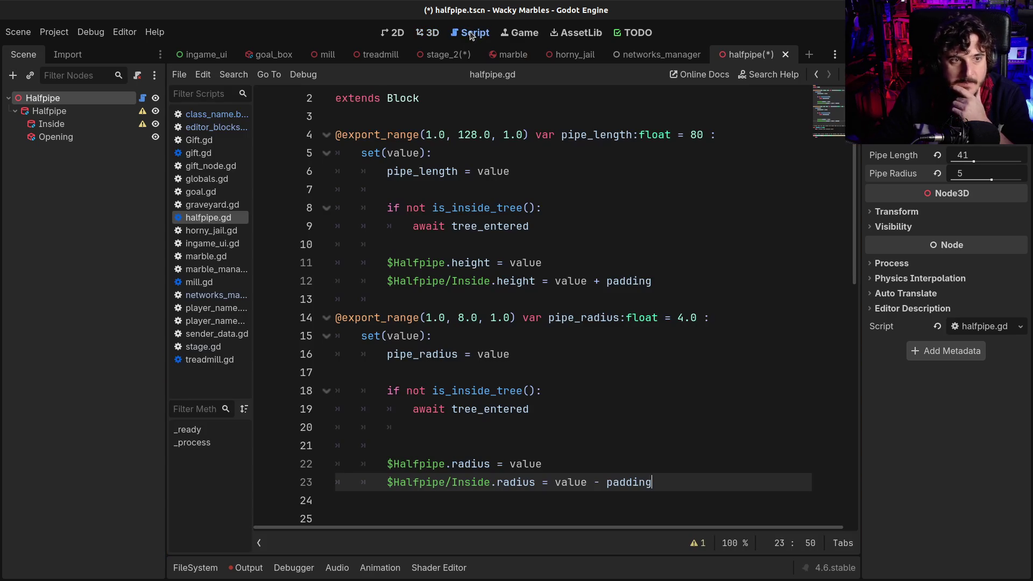
left_click(461, 291)
scroll(468, 323, "down", 2)
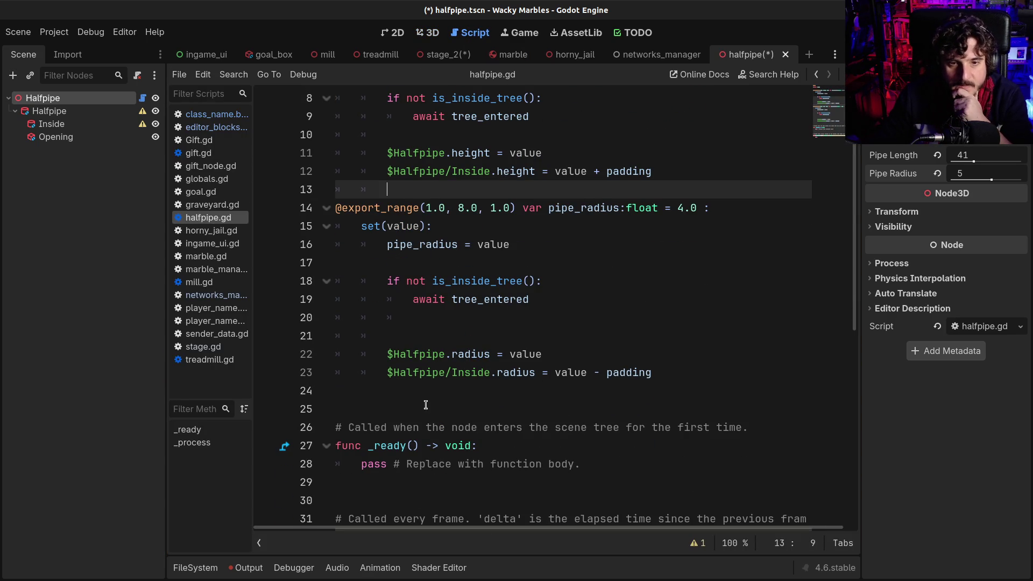
left_click(418, 354)
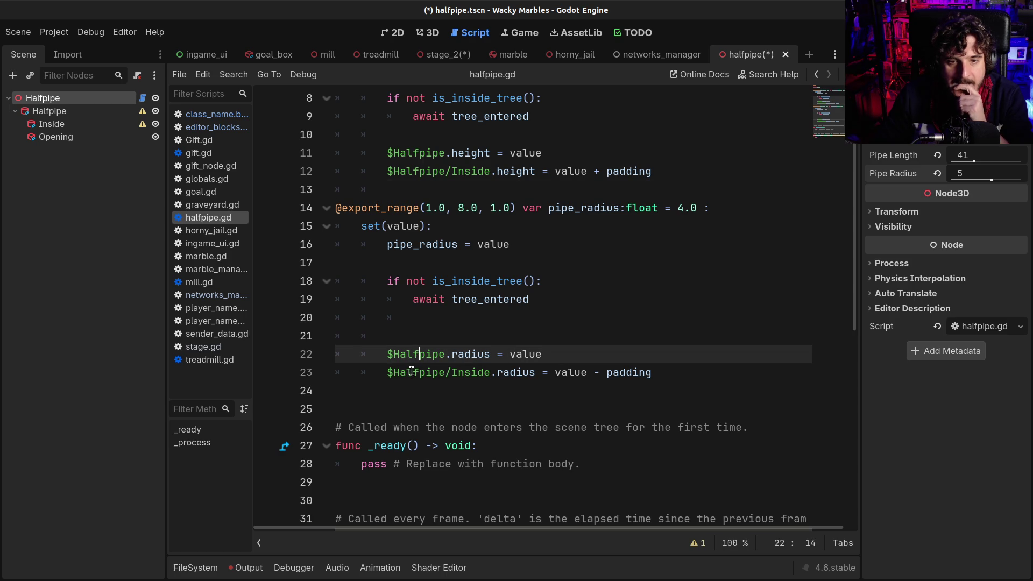
left_click(389, 372)
key("shift+End")
key("ctrl+x")
key("Up")
key("Up")
key("Return")
key("ctrl+v")
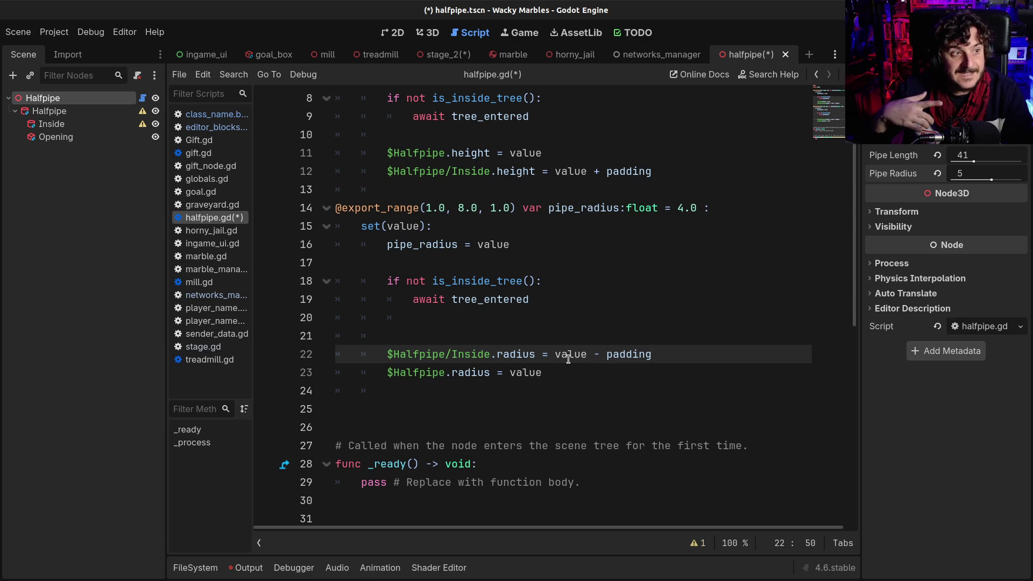
key("ctrl+s")
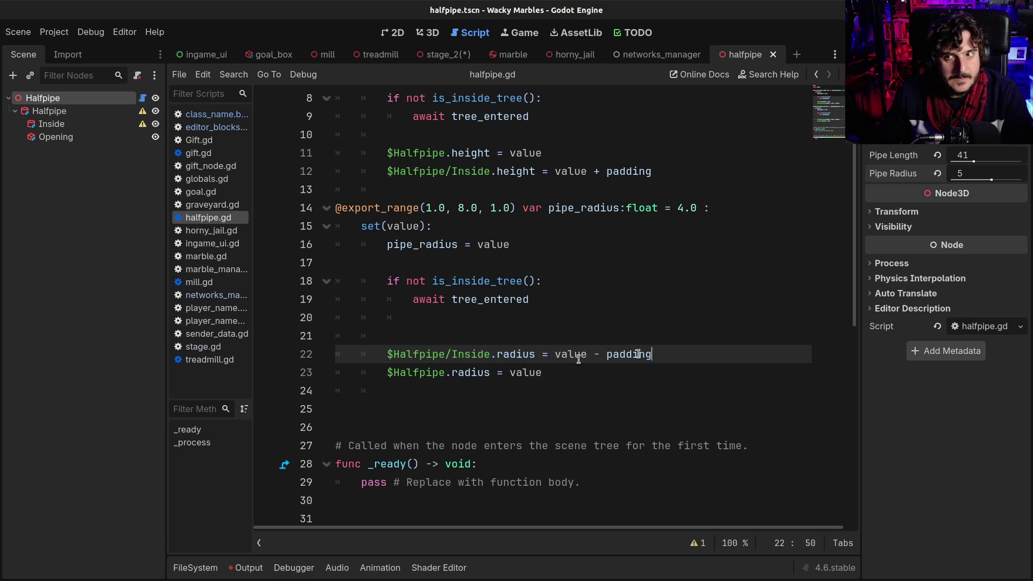
- Confirm in 3D that Halfpipe and Inside both measure 5.0 m radius, 41.0 m height
left_click(51, 111)
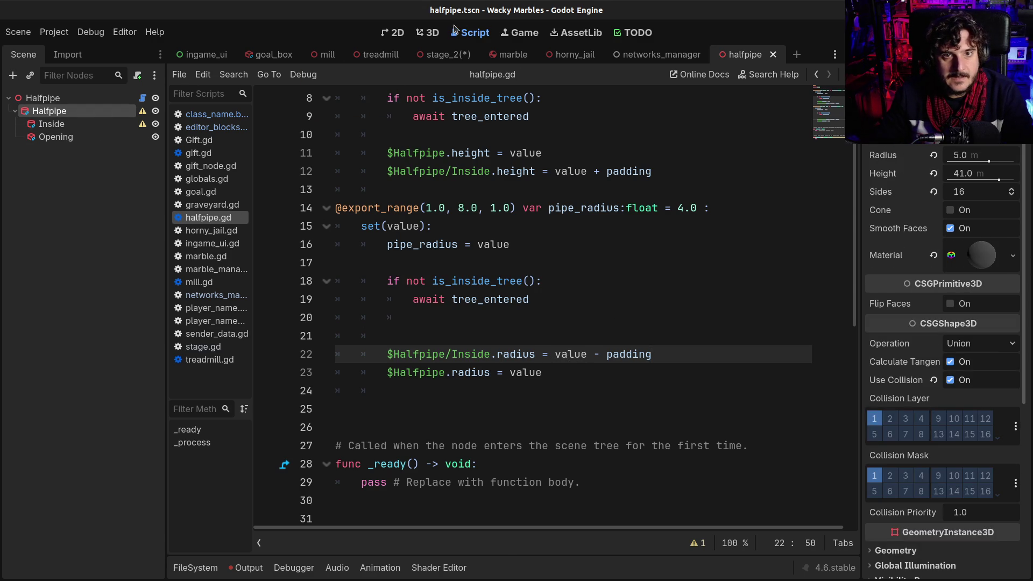
left_click(429, 32)
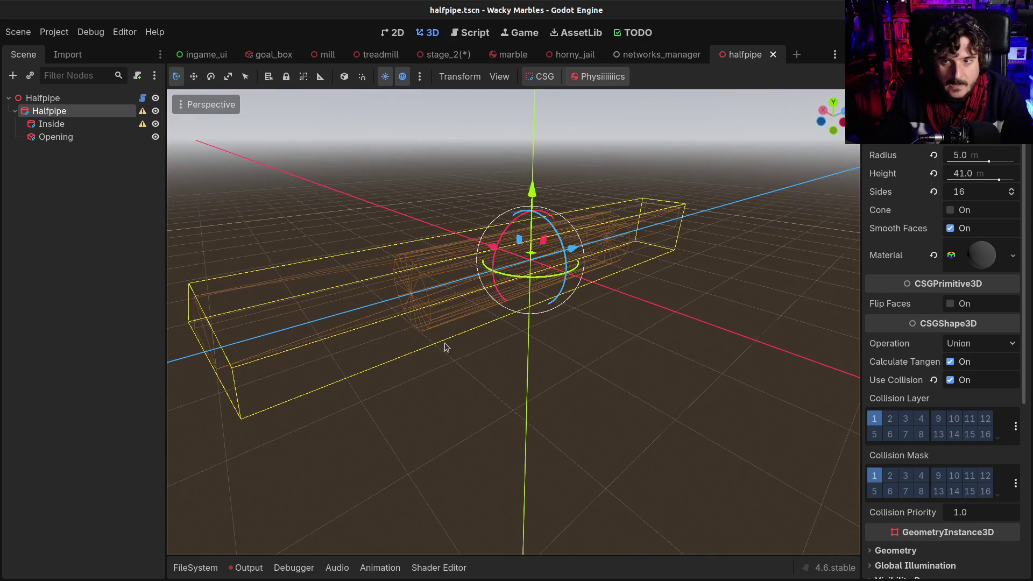
left_click(933, 155)
left_click(930, 173)
key("ctrl+z")
key("ctrl+z")
left_click(57, 124)
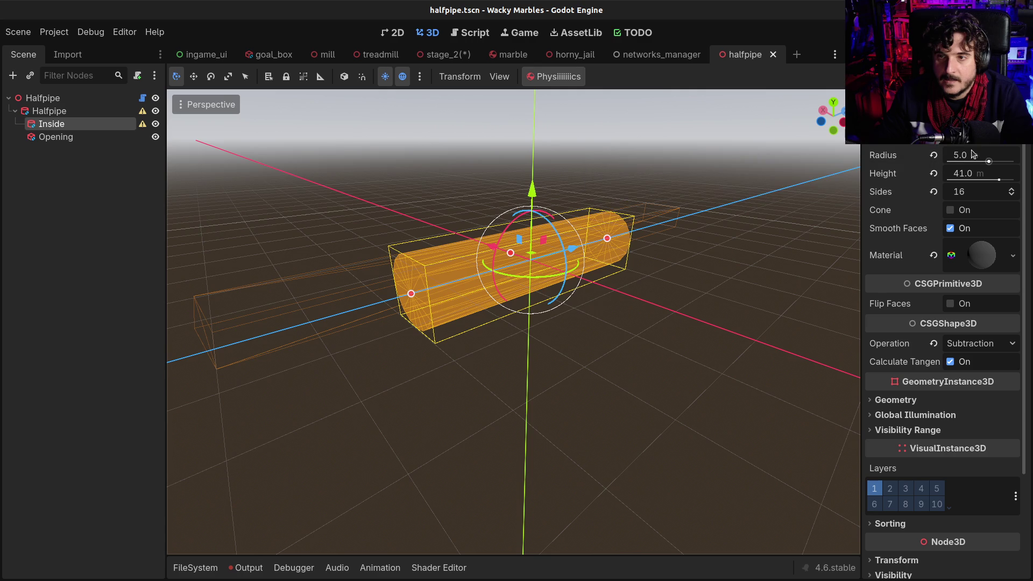
left_click(49, 112)
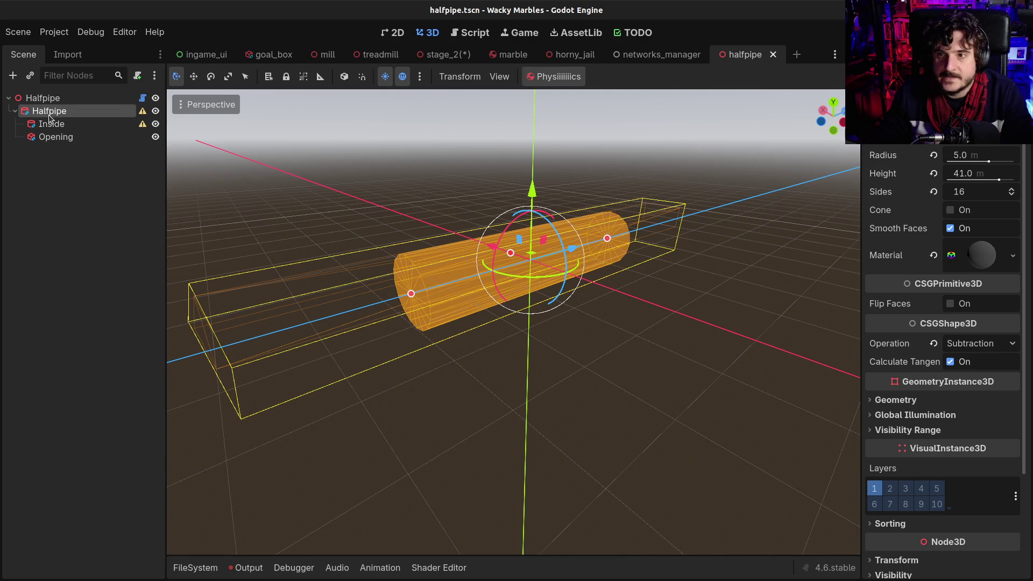